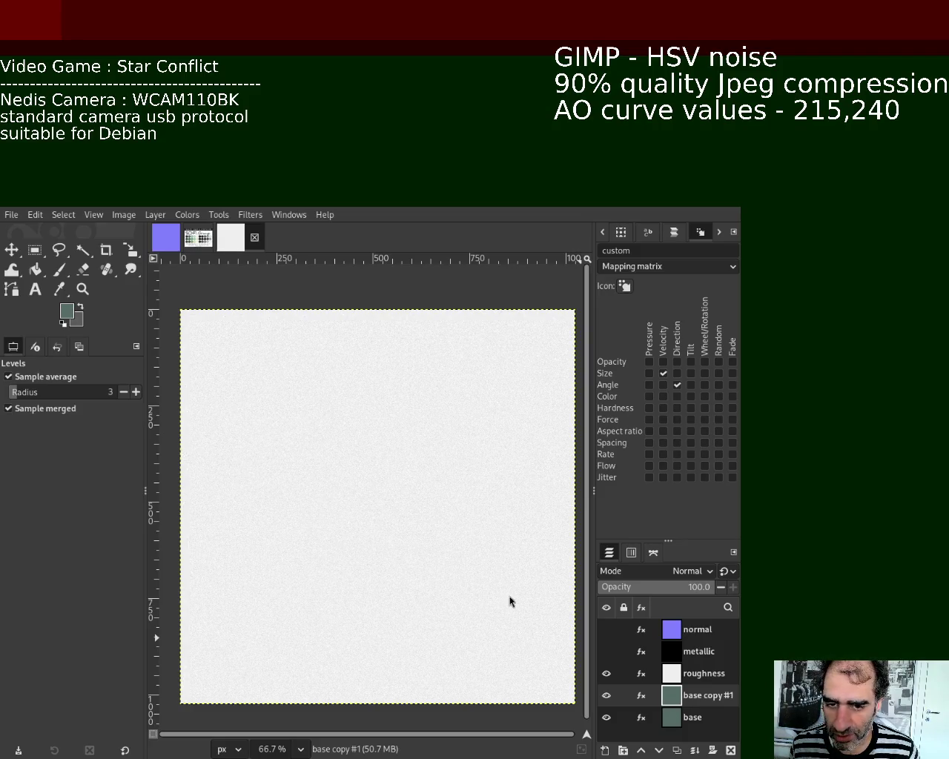
# Step: Rename the white noise 'base copy #1' layer to AO, then hide it to reveal the base
pyautogui.doubleClick(707, 697)
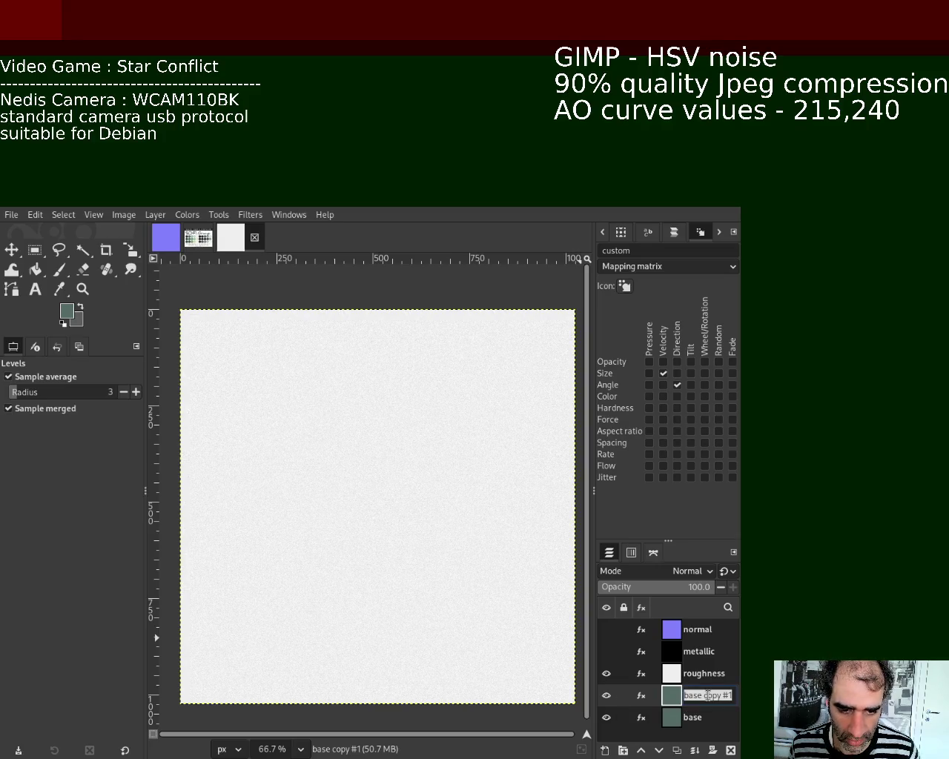
pyautogui.write('AO')
pyautogui.press('Return')
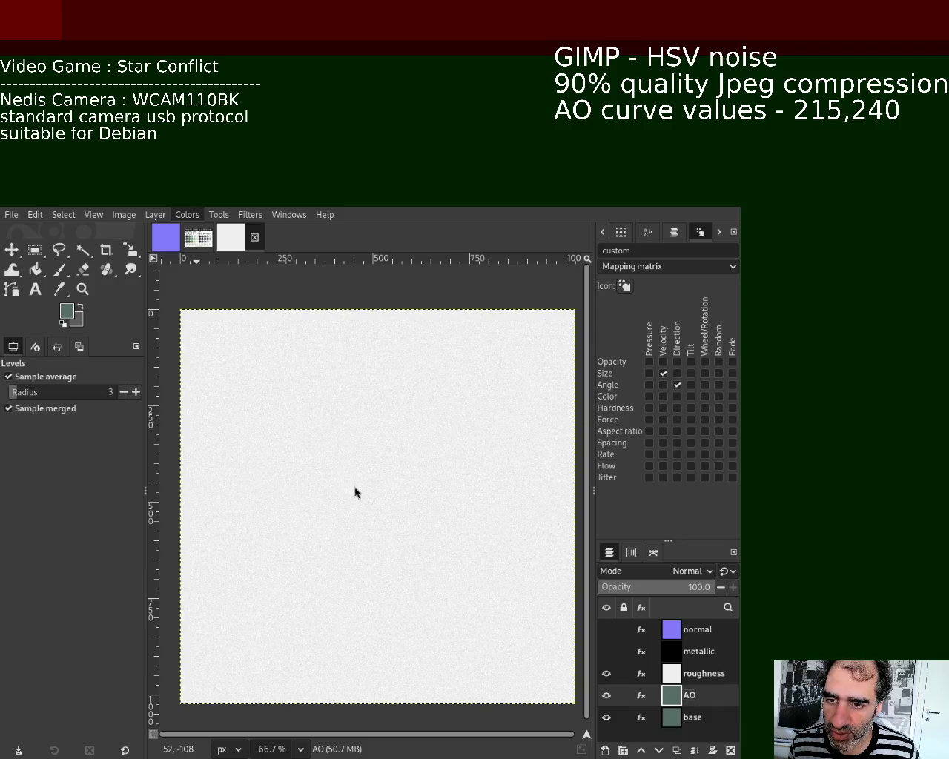
pyautogui.hotkey('ctrl', 'f')
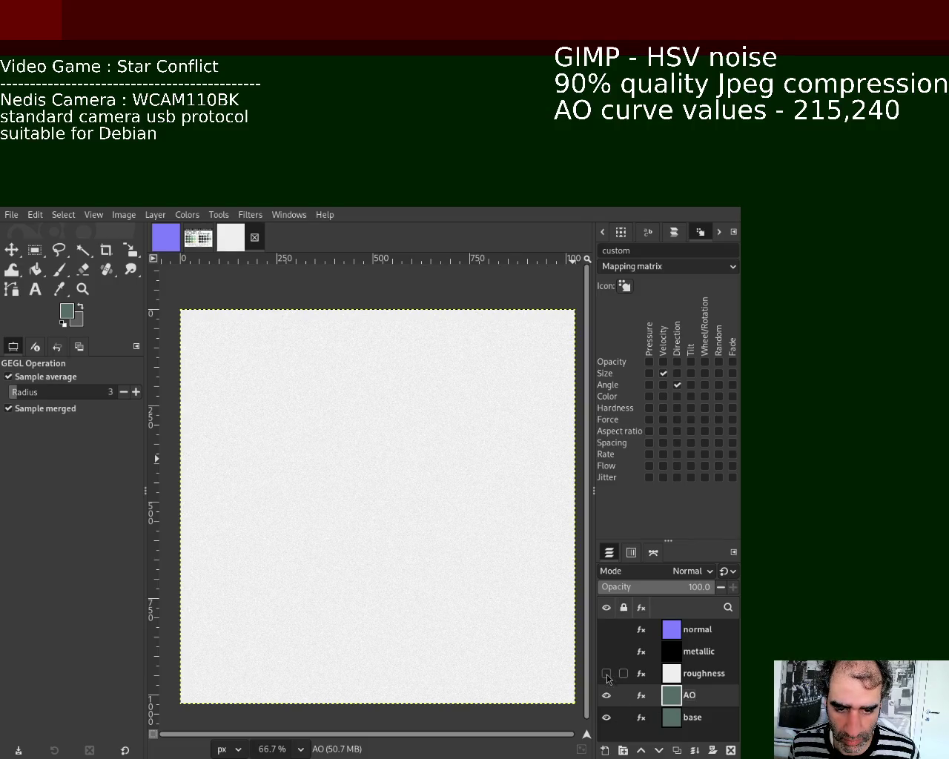
pyautogui.click(607, 696)
# Step: Toggle the AO layer's visibility and step through undo/redo to compare the layer states
pyautogui.click(607, 695)
pyautogui.click(607, 695)
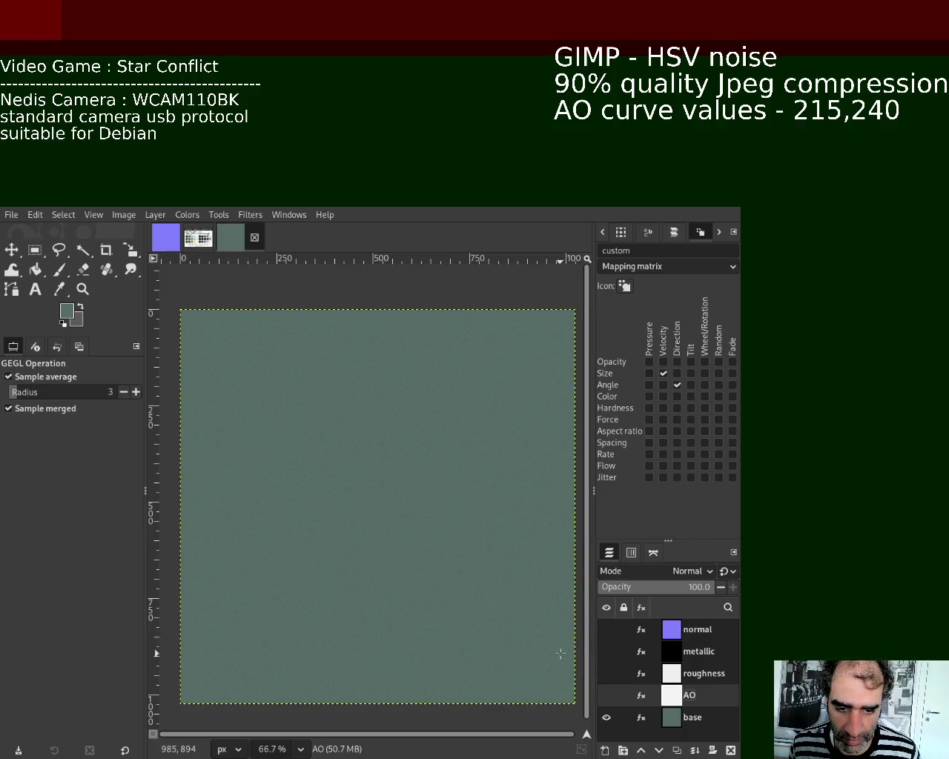
pyautogui.click(606, 695)
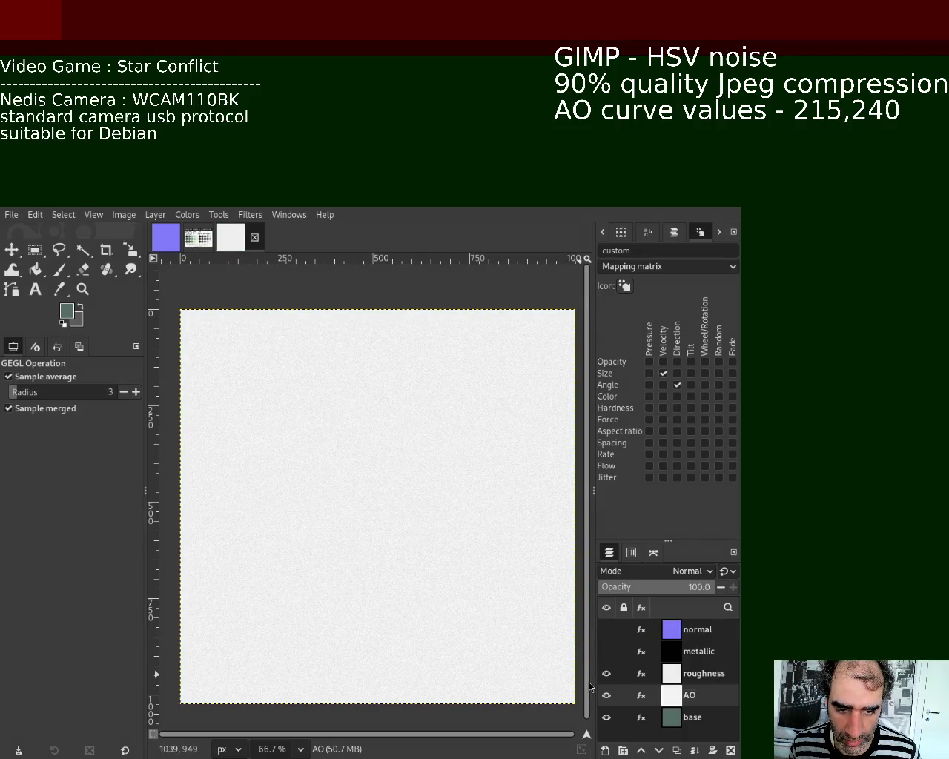
pyautogui.hotkey('ctrl', 'z')
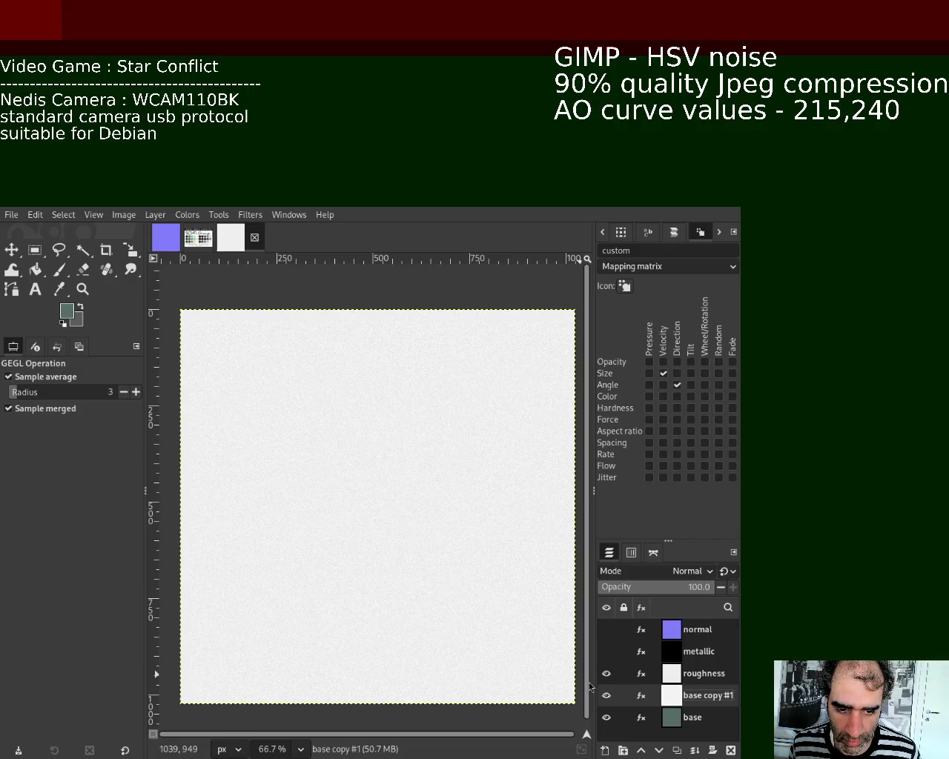
pyautogui.hotkey('ctrl', 'z')
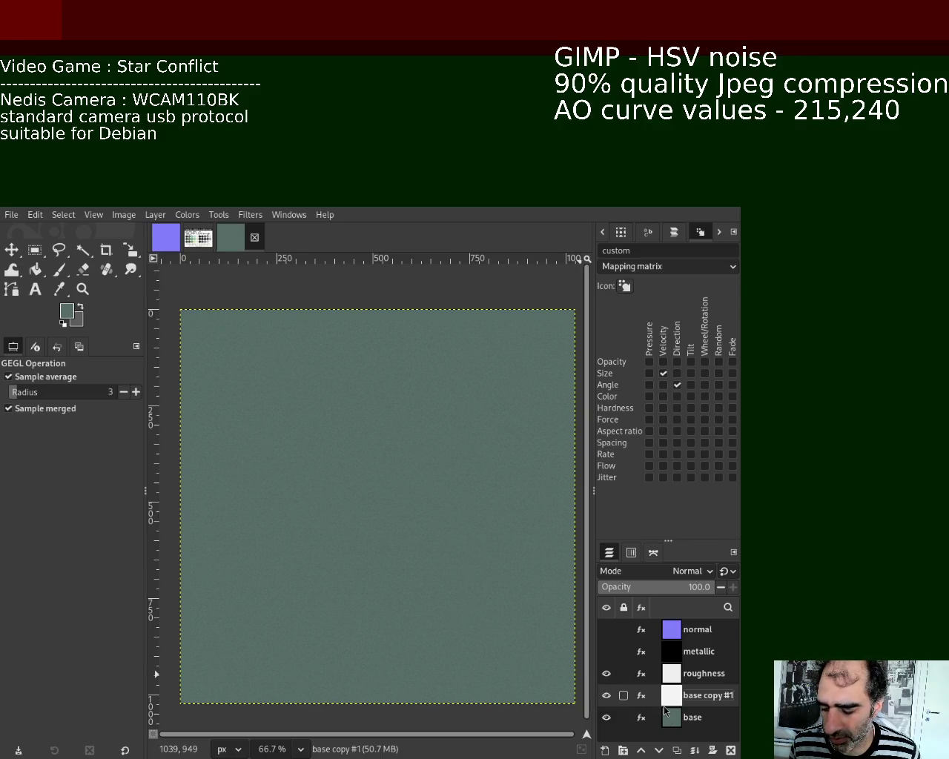
pyautogui.hotkey('ctrl', 'y')
pyautogui.hotkey('ctrl', 'y')
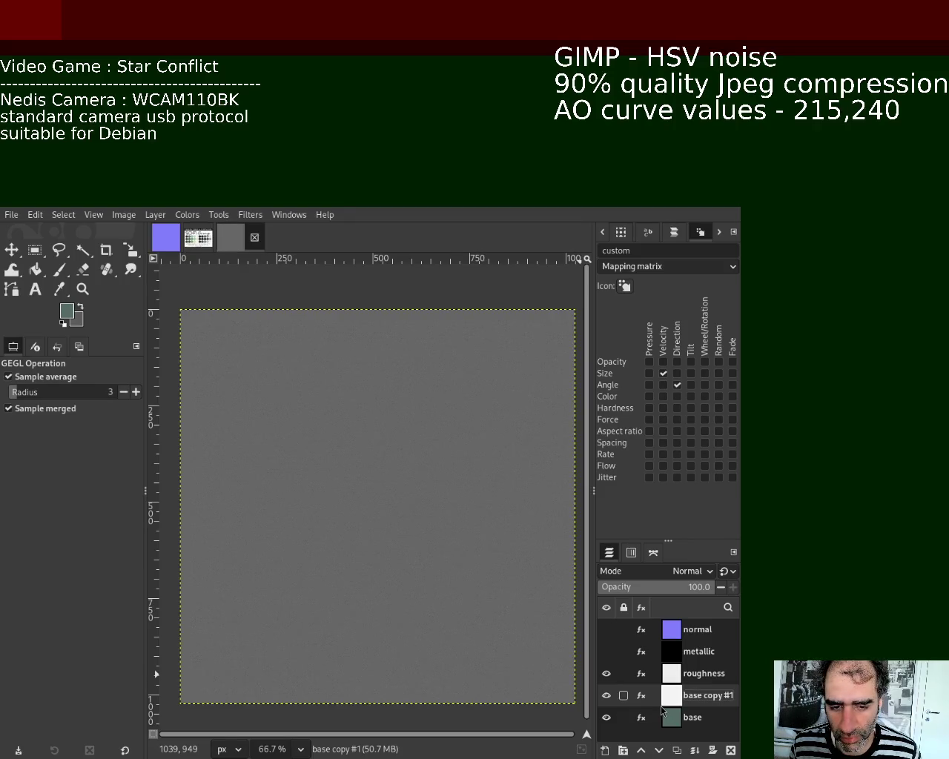
pyautogui.hotkey('ctrl', 'z')
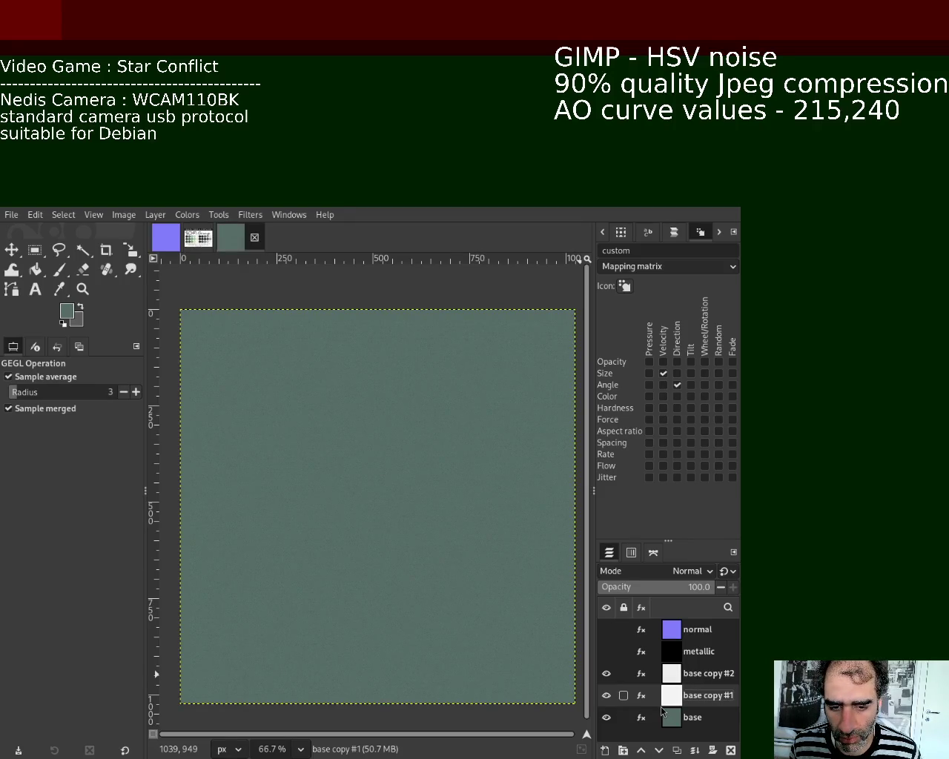
pyautogui.hotkey('ctrl', 'y')
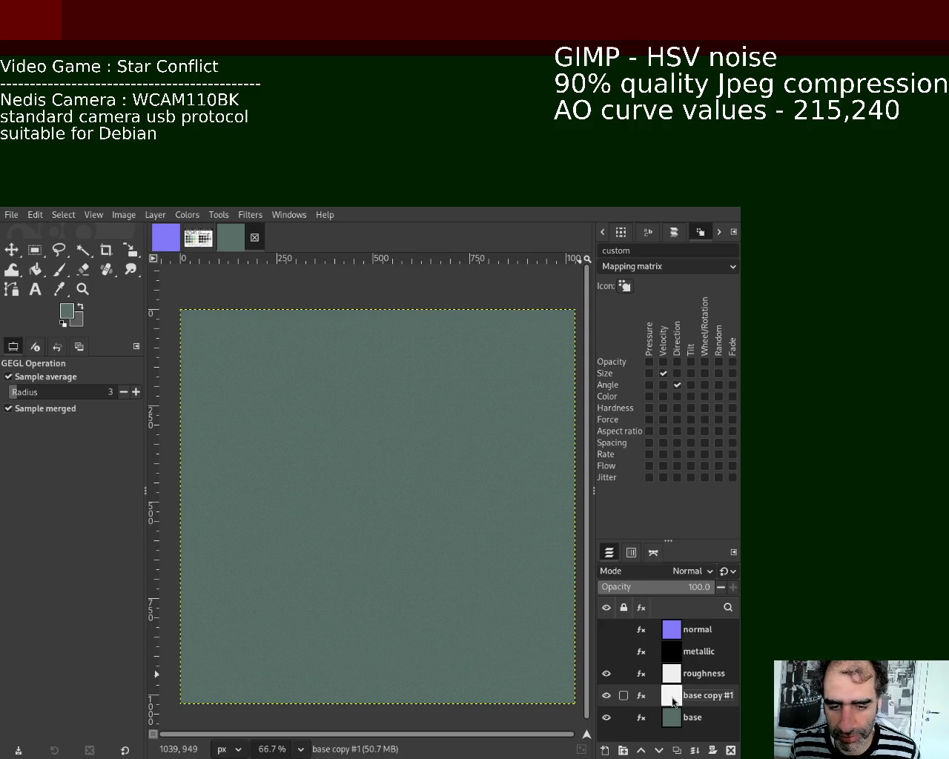
# Step: Delete the white AO layer and duplicate the green base layer twice
pyautogui.click(730, 751)
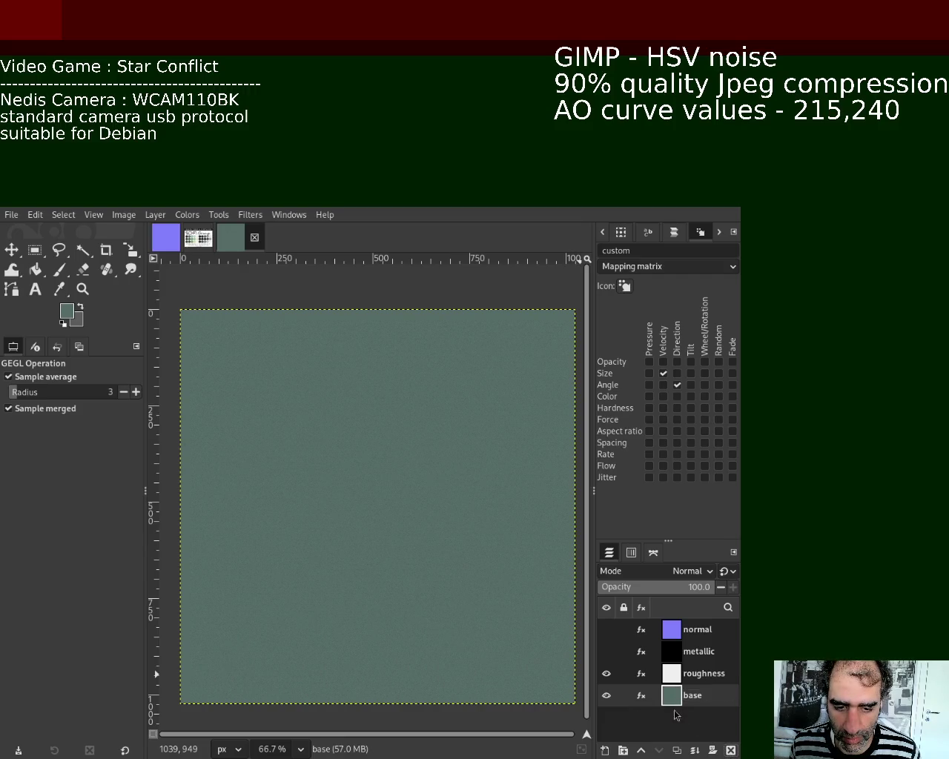
pyautogui.hotkey('ctrl', 'shift', 'd')
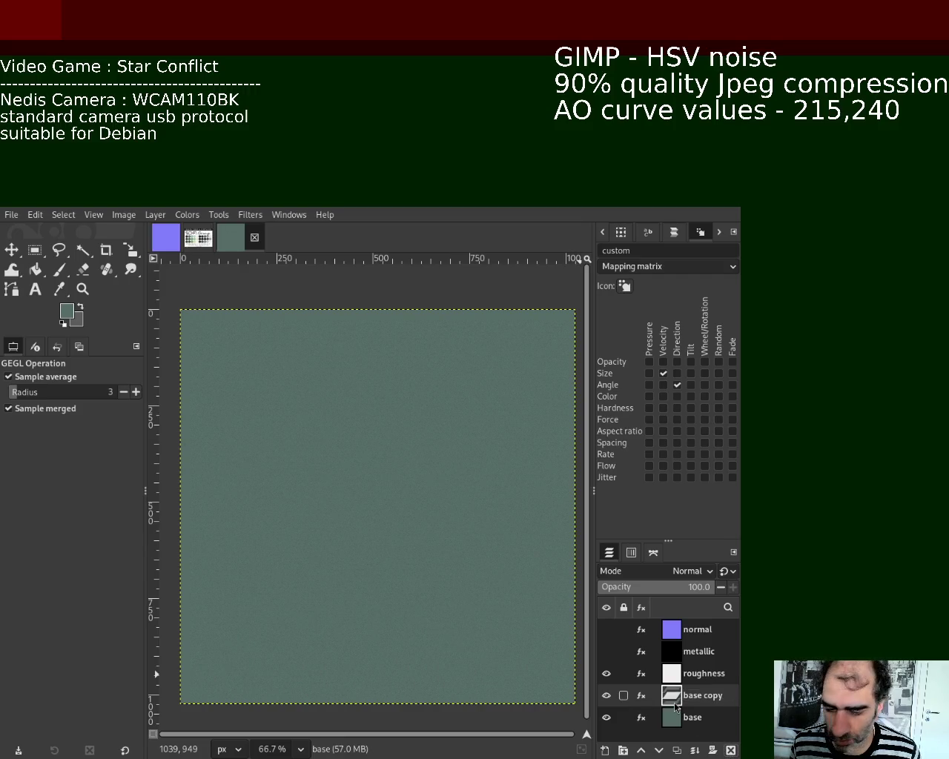
pyautogui.hotkey('ctrl', 'shift', 'd')
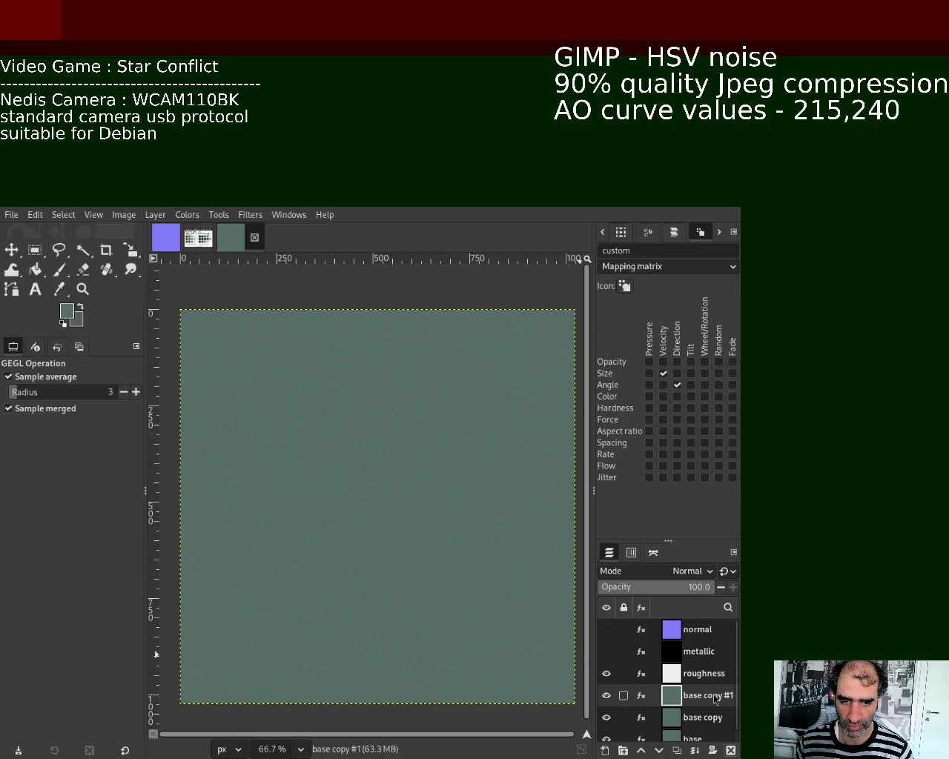
pyautogui.doubleClick(714, 698)
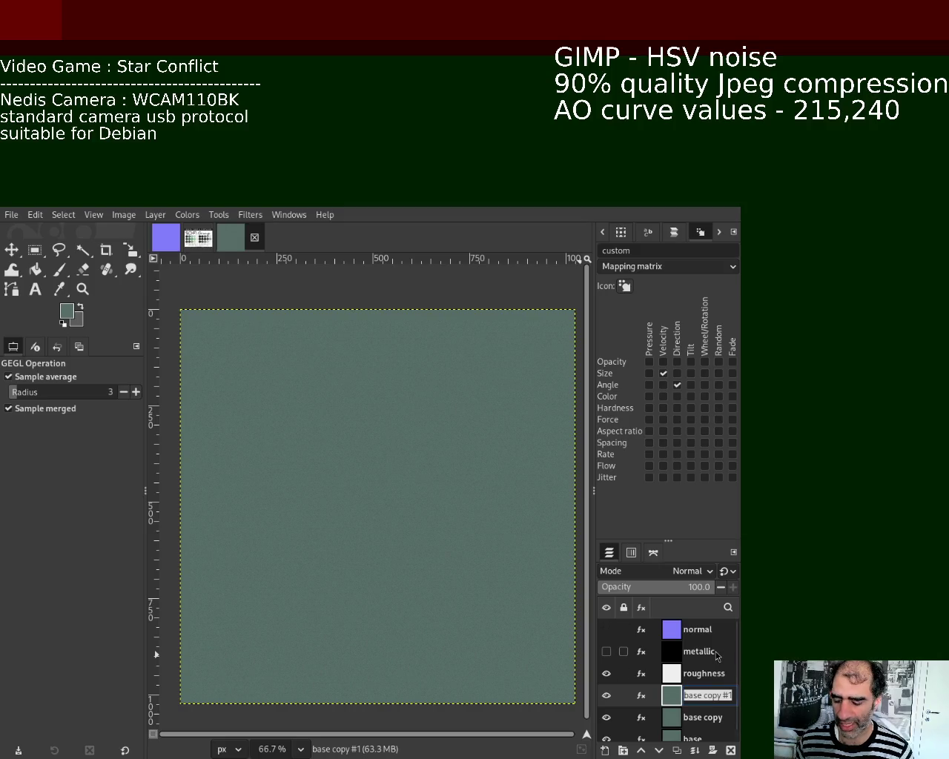
# Step: Name the new base copy AO and reapply grey noise to it with Ctrl+F
pyautogui.write('AO')
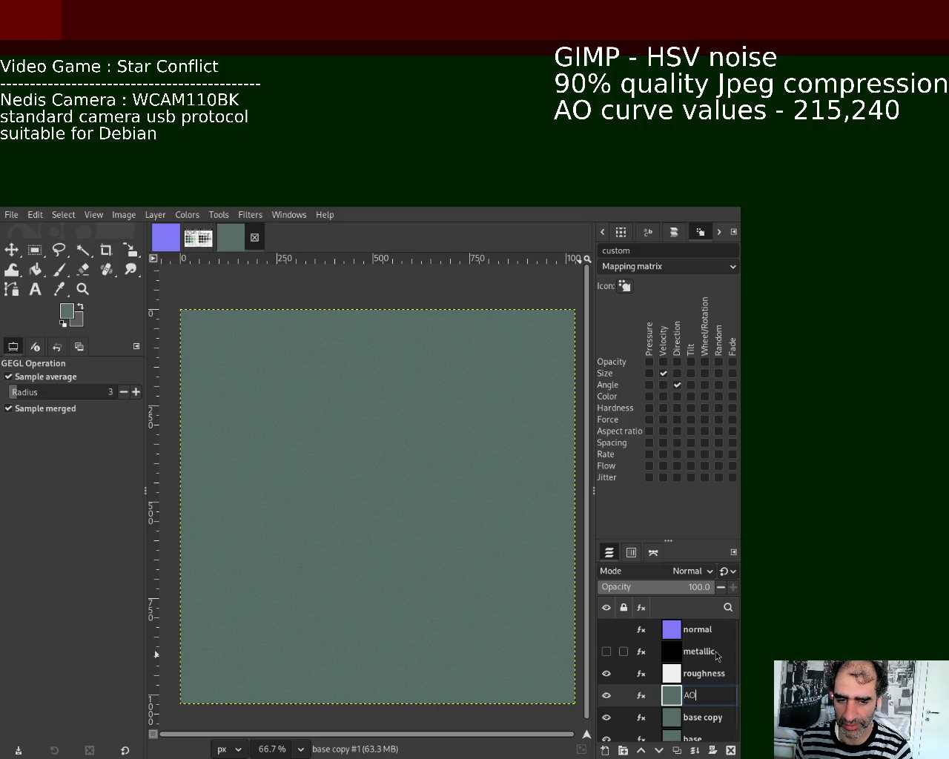
pyautogui.press('Return')
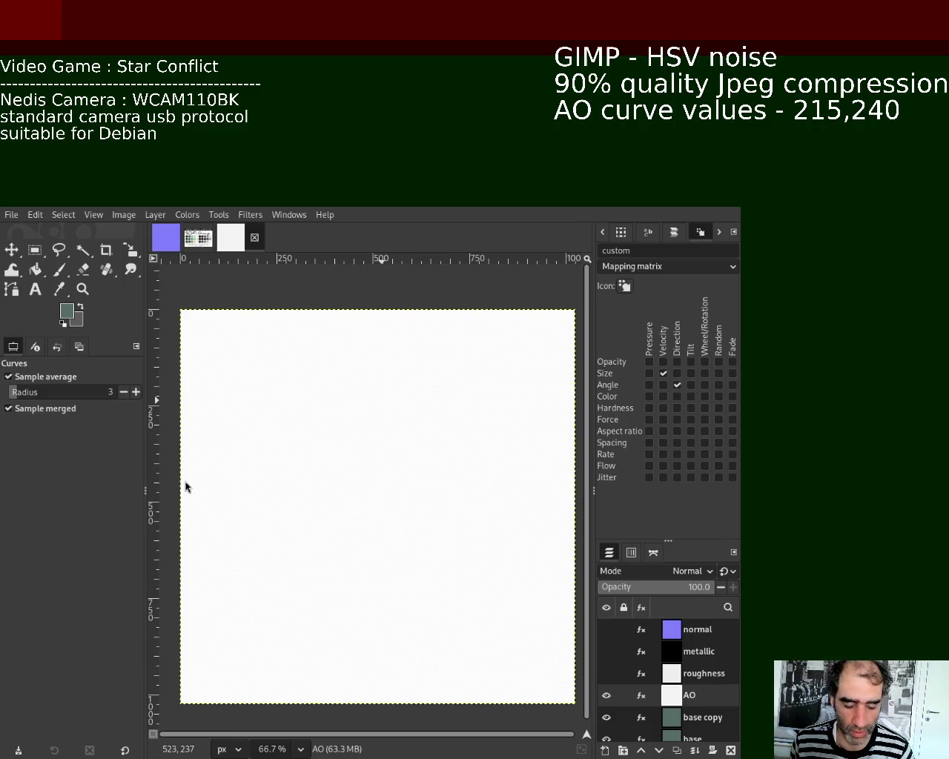
pyautogui.hotkey('ctrl', 'f')
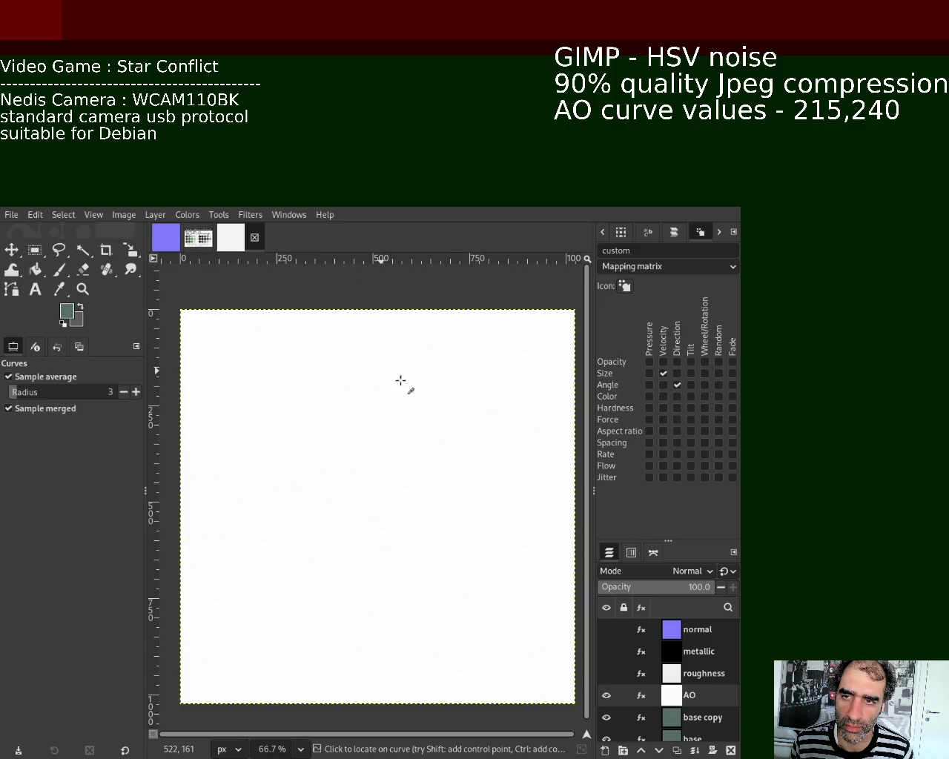
# Step: Zoom in and out to inspect the AO layer's noise grain, then delete the AO layer
pyautogui.click(82, 288)
pyautogui.keyDown('ctrl'); pyautogui.click(337, 408); pyautogui.keyUp('ctrl')
pyautogui.doubleClick(337, 408)
pyautogui.doubleClick(337, 407)
pyautogui.click(338, 408)
pyautogui.doubleClick(337, 408)
pyautogui.keyDown('ctrl'); pyautogui.click(338, 408); pyautogui.keyUp('ctrl')
pyautogui.keyDown('ctrl'); pyautogui.click(337, 408); pyautogui.keyUp('ctrl')
pyautogui.keyDown('ctrl'); pyautogui.click(338, 408); pyautogui.keyUp('ctrl')
pyautogui.keyDown('ctrl'); pyautogui.doubleClick(337, 408); pyautogui.keyUp('ctrl')
pyautogui.doubleClick(338, 407)
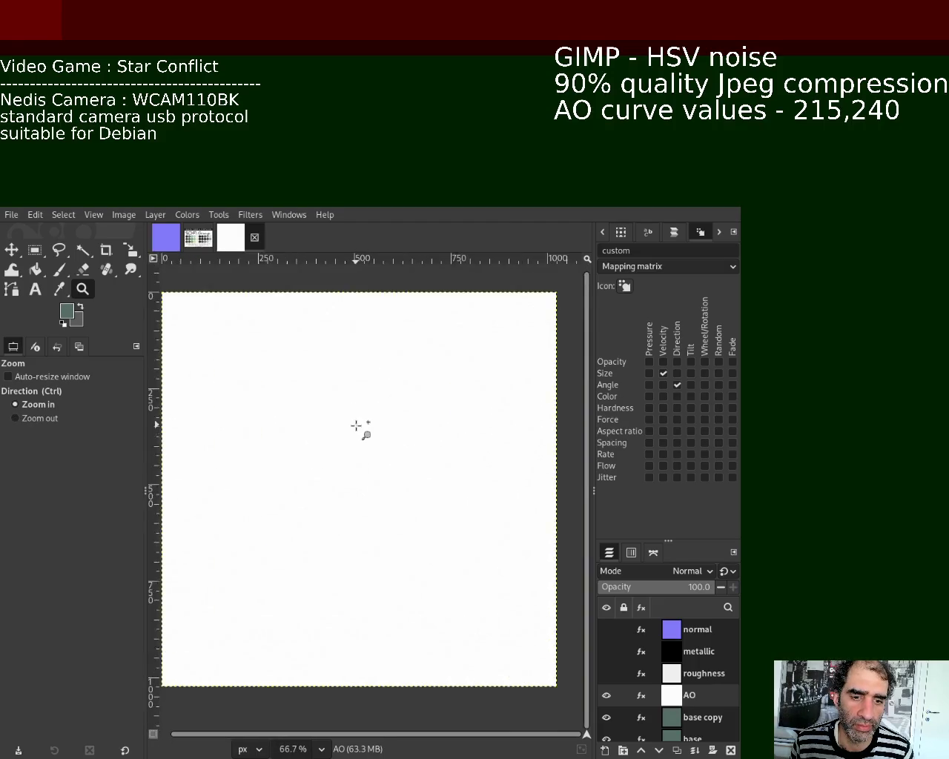
pyautogui.click(337, 407)
pyautogui.keyDown('ctrl'); pyautogui.click(337, 408); pyautogui.keyUp('ctrl')
pyautogui.keyDown('ctrl'); pyautogui.click(337, 408); pyautogui.keyUp('ctrl')
pyautogui.doubleClick(412, 362)
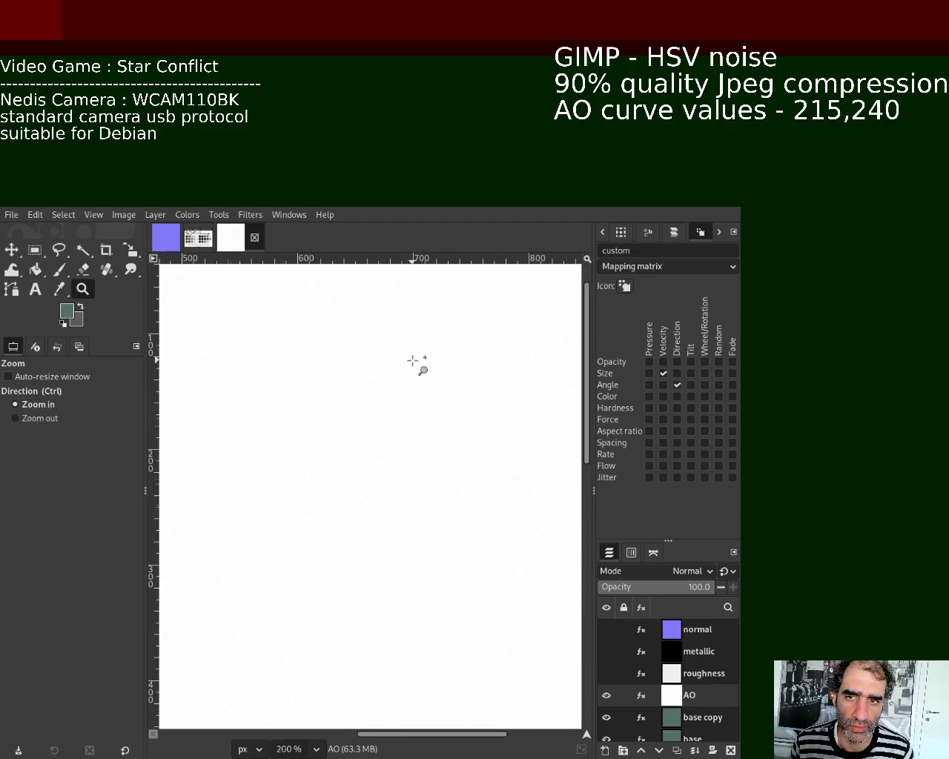
pyautogui.keyDown('ctrl'); pyautogui.doubleClick(425, 371); pyautogui.keyUp('ctrl')
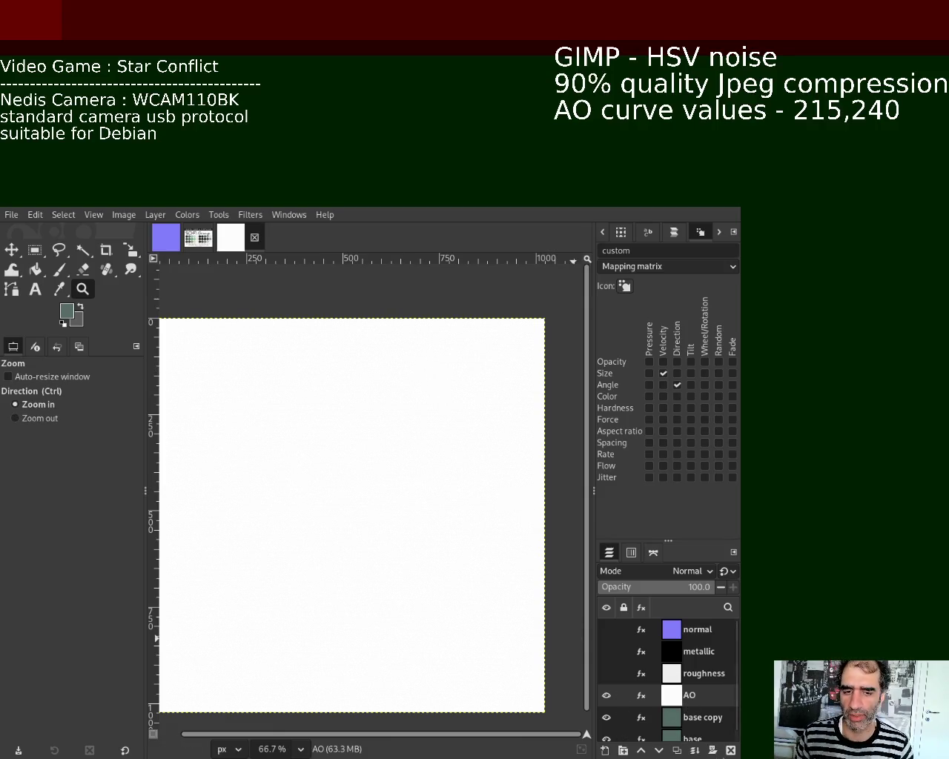
pyautogui.click(731, 750)
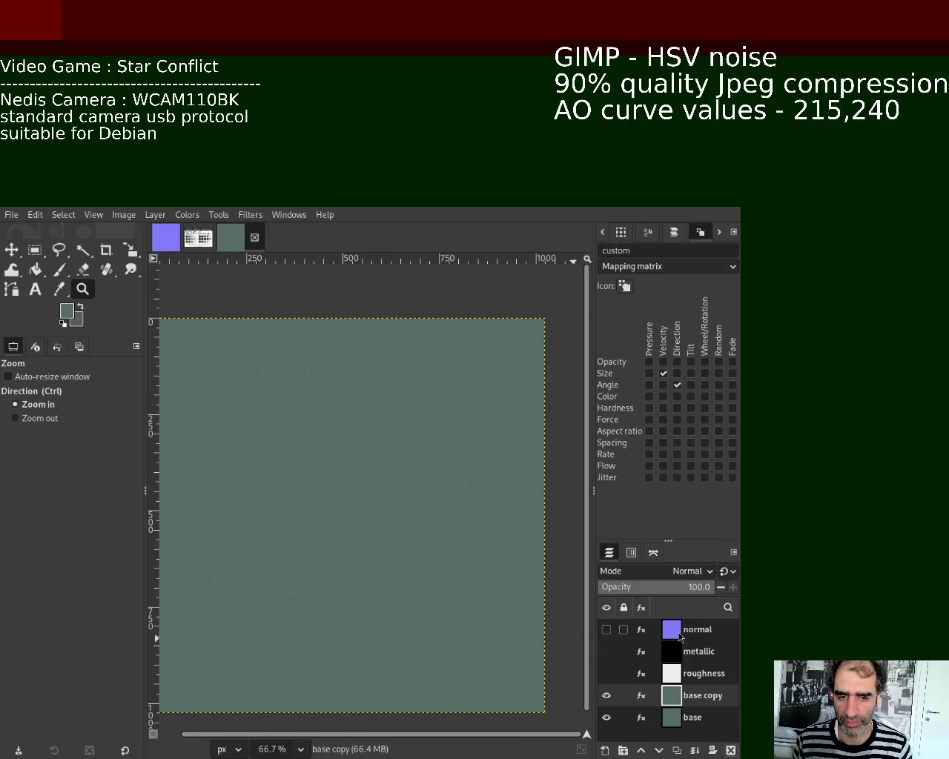
# Step: Show the normal map layer, zoom in to inspect it, then hide it
pyautogui.click(607, 632)
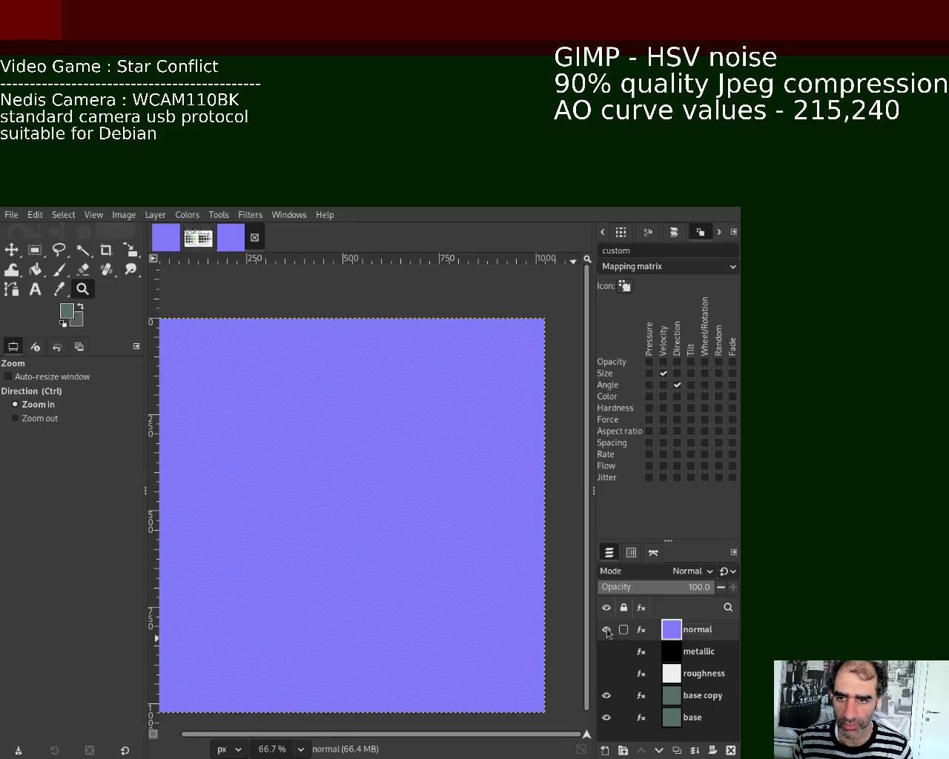
pyautogui.moveTo(416, 531); pyautogui.dragTo(423, 538)
pyautogui.click(419, 535)
pyautogui.click(421, 536)
pyautogui.click(422, 538)
pyautogui.click(423, 540)
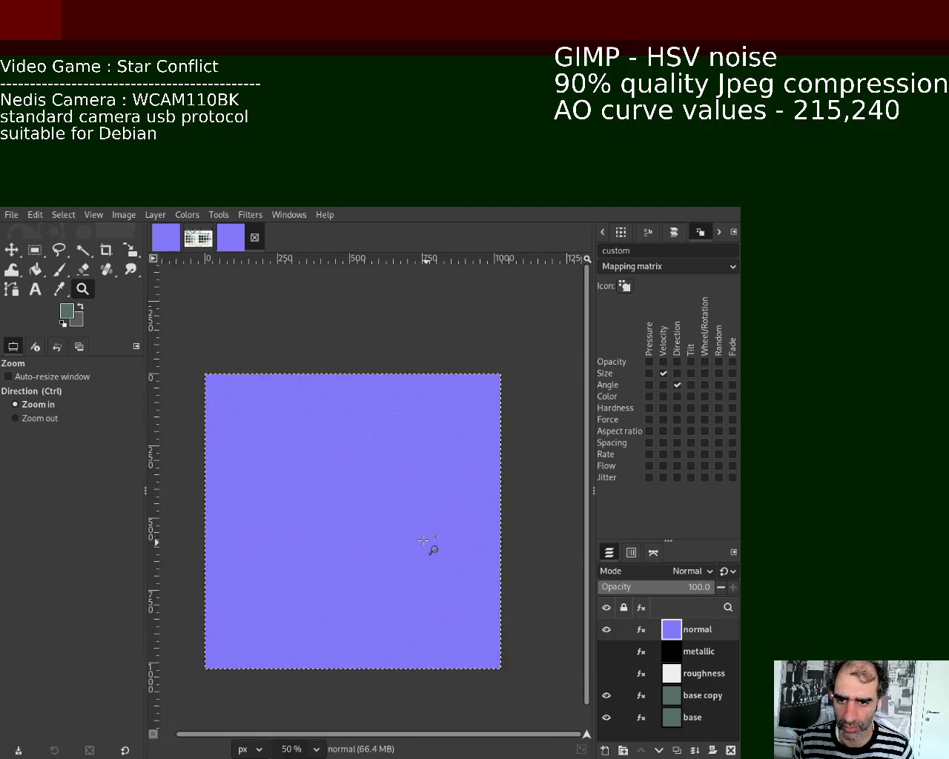
pyautogui.click(423, 540)
pyautogui.click(606, 630)
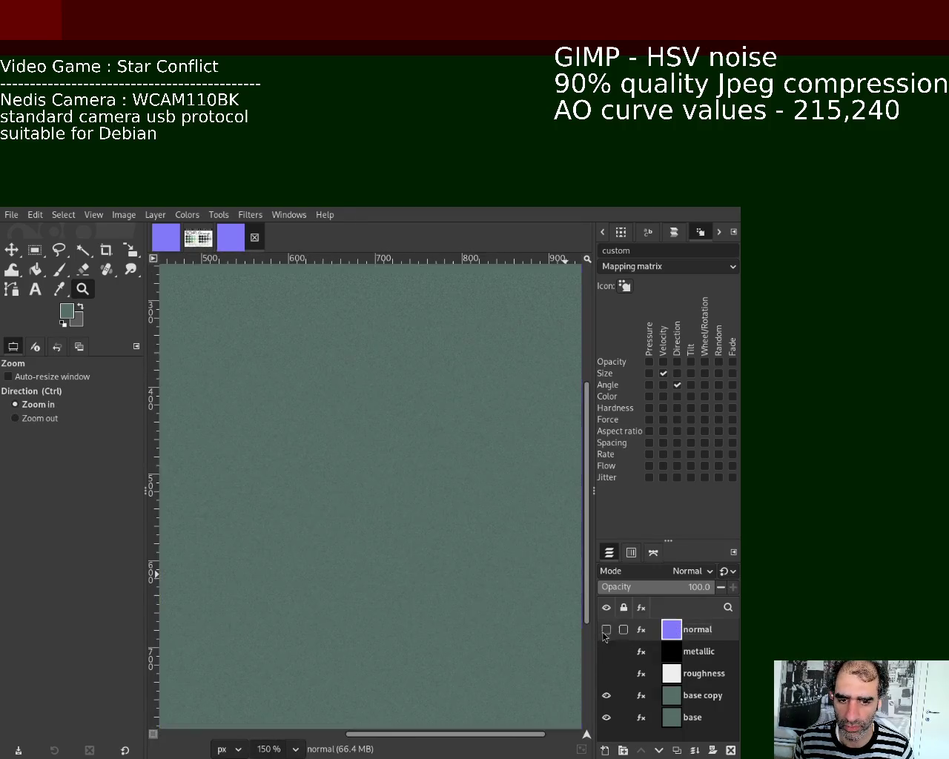
# Step: Show the black metallic layer and zoom in closely on its noise
pyautogui.click(606, 651)
pyautogui.click(380, 450)
pyautogui.click(380, 451)
pyautogui.click(378, 451)
pyautogui.click(377, 452)
pyautogui.click(378, 451)
pyautogui.click(378, 452)
pyautogui.click(378, 451)
pyautogui.keyDown('ctrl'); pyautogui.click(378, 452); pyautogui.keyUp('ctrl')
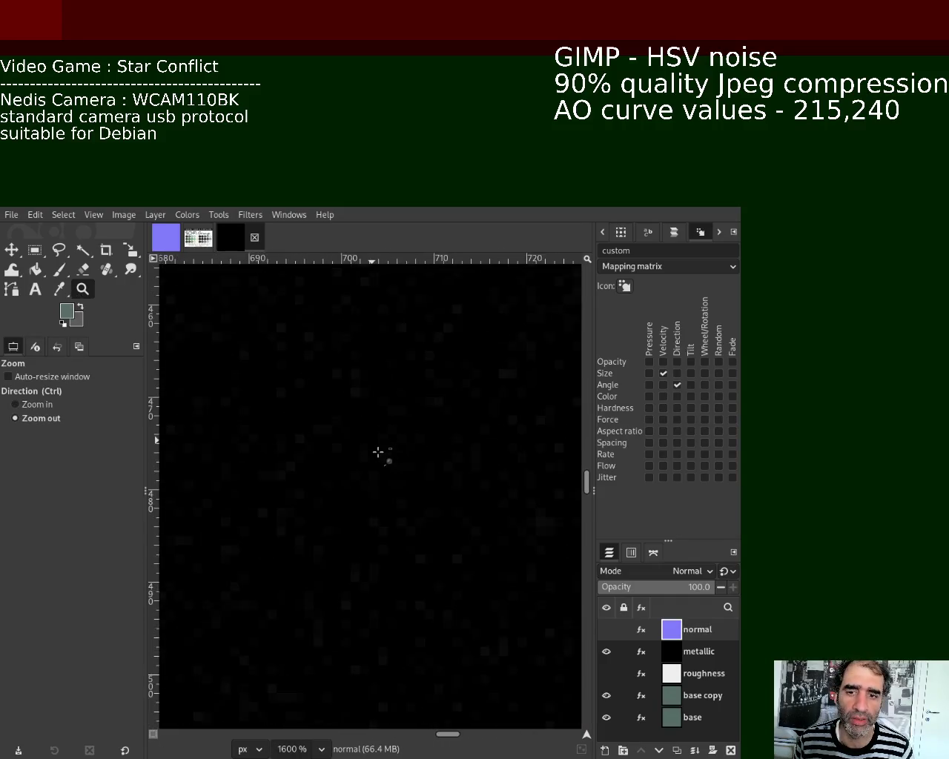
pyautogui.click(607, 629)
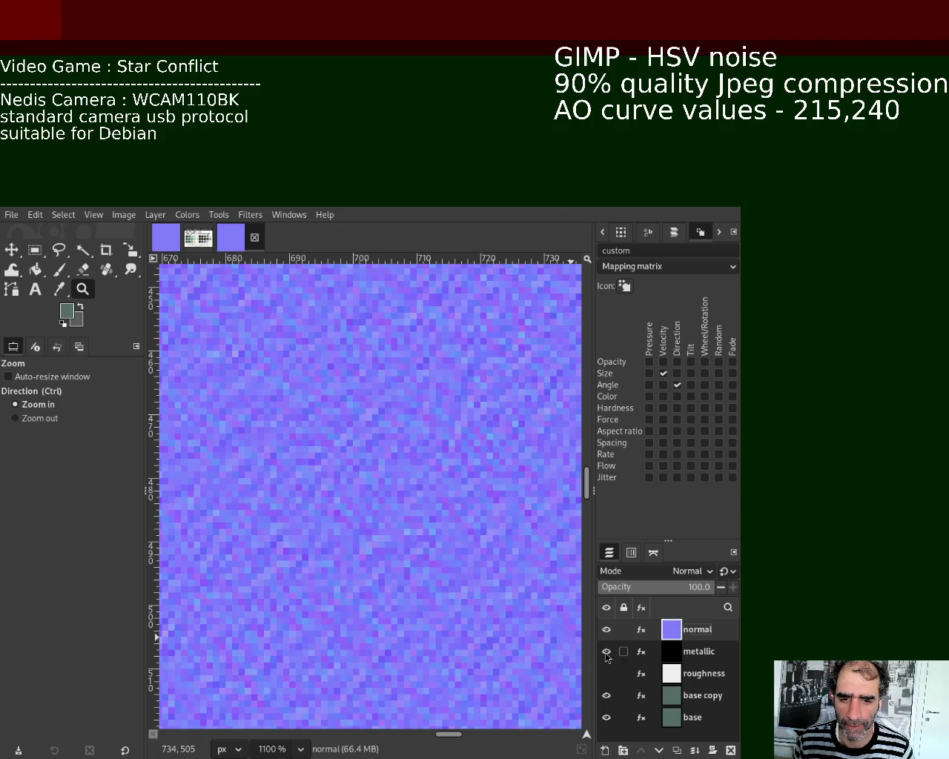
pyautogui.click(606, 629)
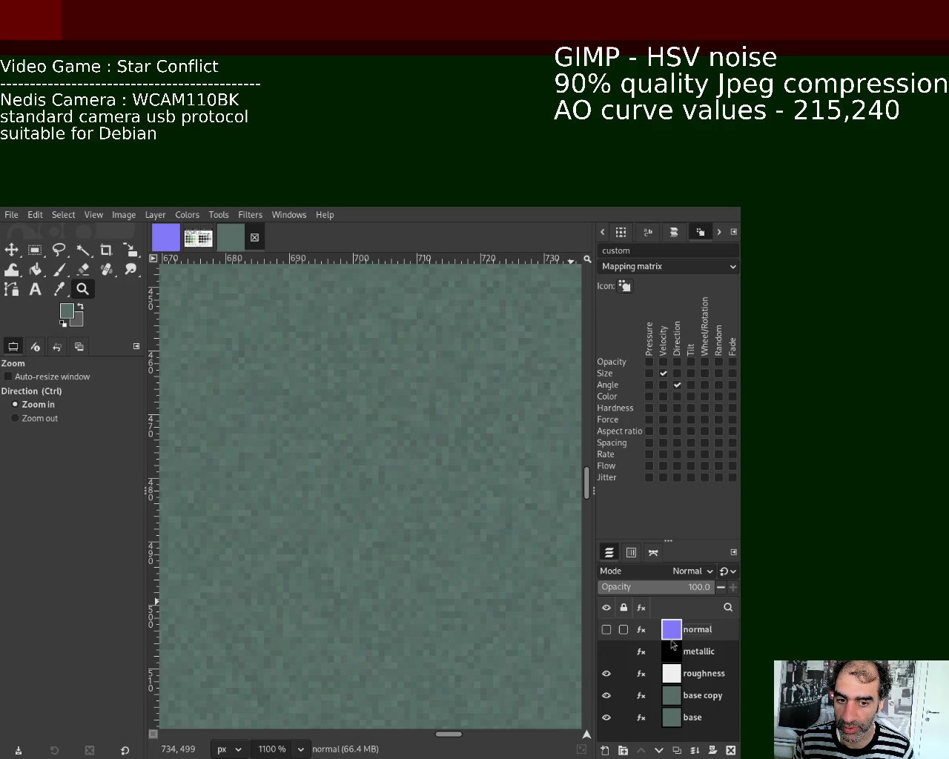
# Step: Select the roughness layer for editing
pyautogui.click(678, 679)
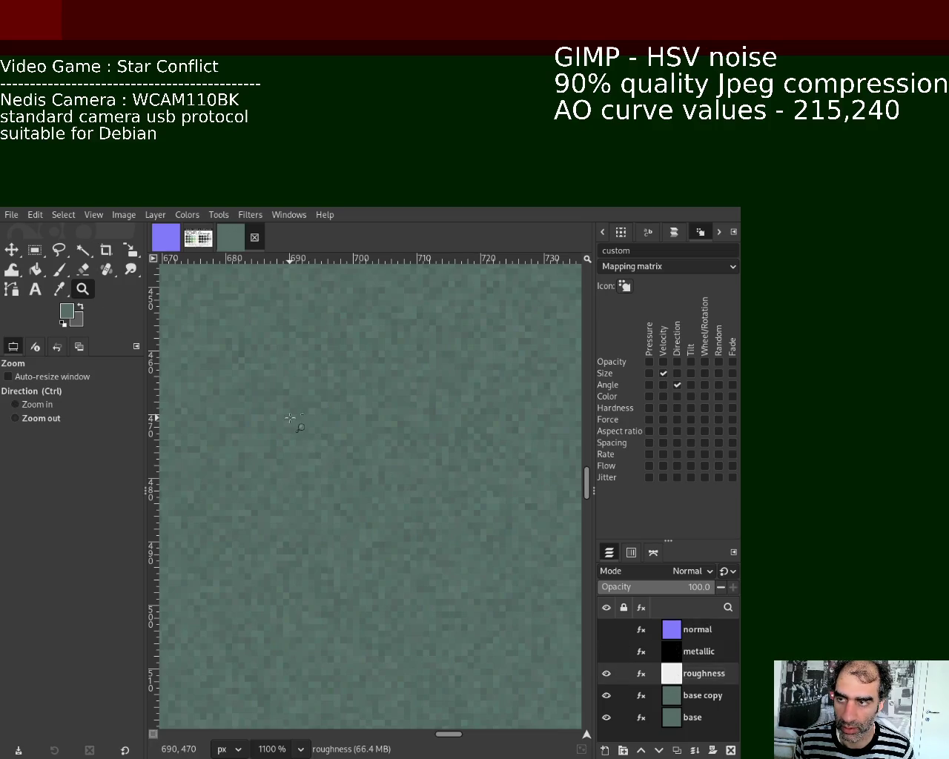
pyautogui.keyDown('ctrl'); pyautogui.scroll(-3, 297, 424); pyautogui.keyUp('ctrl')
pyautogui.keyDown('ctrl'); pyautogui.scroll(-3, 293, 424); pyautogui.keyUp('ctrl')
pyautogui.keyDown('ctrl'); pyautogui.scroll(-1, 250, 422); pyautogui.keyUp('ctrl')
pyautogui.keyDown('ctrl'); pyautogui.scroll(-2, 453, 462); pyautogui.keyUp('ctrl')
pyautogui.keyDown('ctrl'); pyautogui.scroll(-1, 364, 450); pyautogui.keyUp('ctrl')
pyautogui.keyDown('ctrl'); pyautogui.scroll(2, 293, 422); pyautogui.keyUp('ctrl')
pyautogui.keyDown('ctrl'); pyautogui.scroll(-1, 385, 456); pyautogui.keyUp('ctrl')
pyautogui.keyDown('ctrl'); pyautogui.scroll(1, 328, 424); pyautogui.keyUp('ctrl')
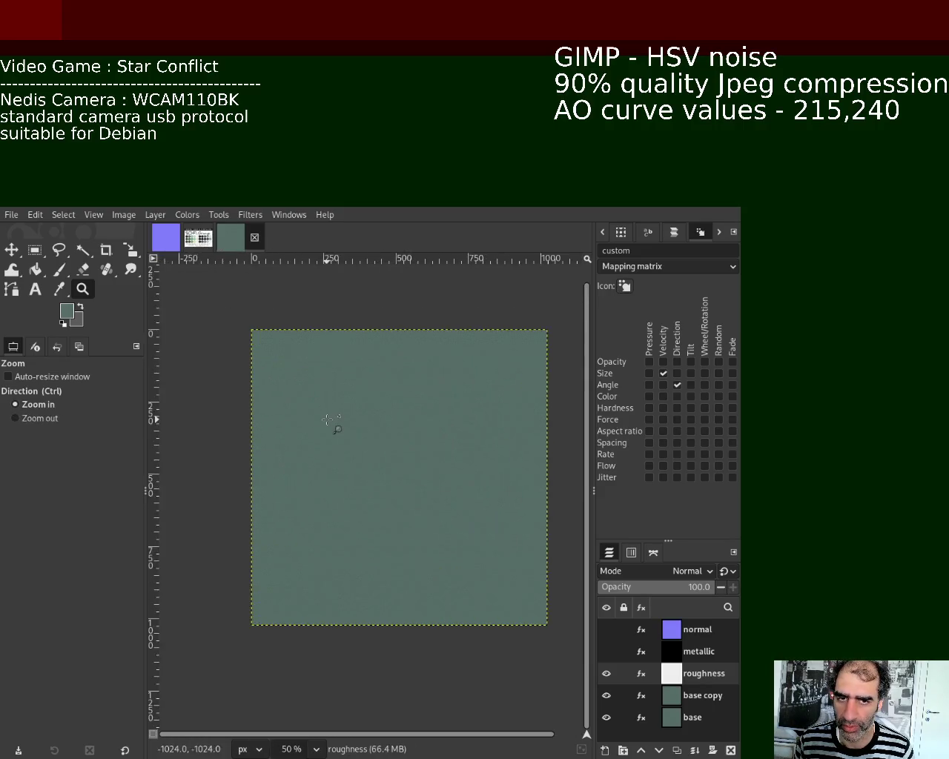
pyautogui.keyDown('ctrl'); pyautogui.scroll(2, 407, 475); pyautogui.keyUp('ctrl')
pyautogui.keyDown('ctrl'); pyautogui.scroll(-1, 364, 458); pyautogui.keyUp('ctrl')
pyautogui.keyDown('ctrl'); pyautogui.scroll(1, 364, 458); pyautogui.keyUp('ctrl')
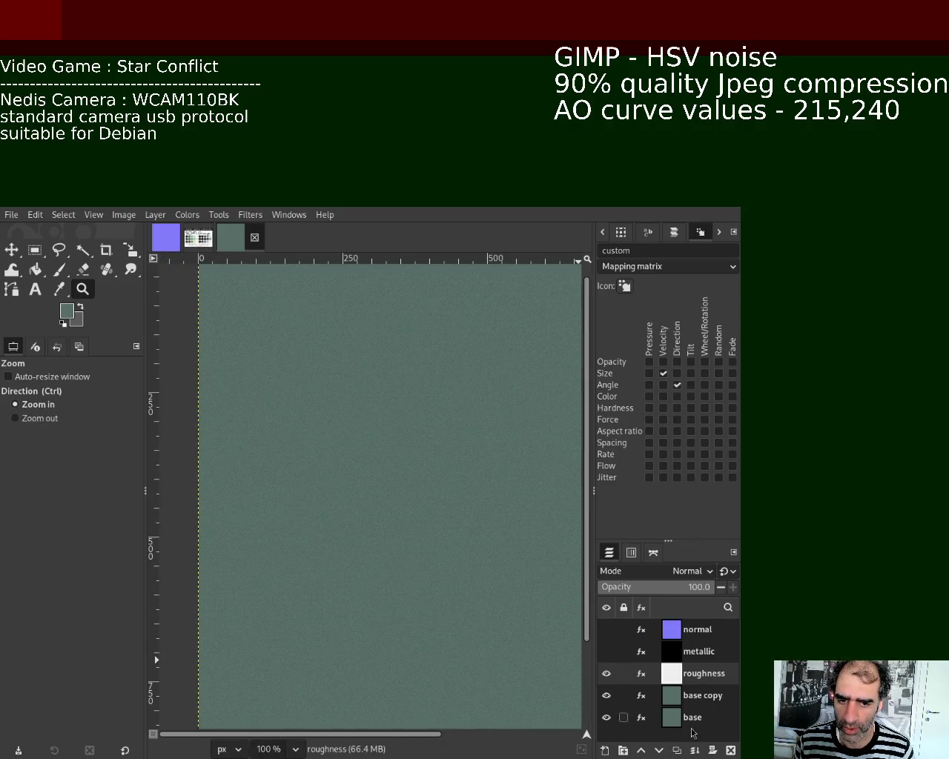
# Step: Delete the roughness and base copy layers and create fresh duplicates of the green base
pyautogui.click(730, 750)
pyautogui.click(730, 750)
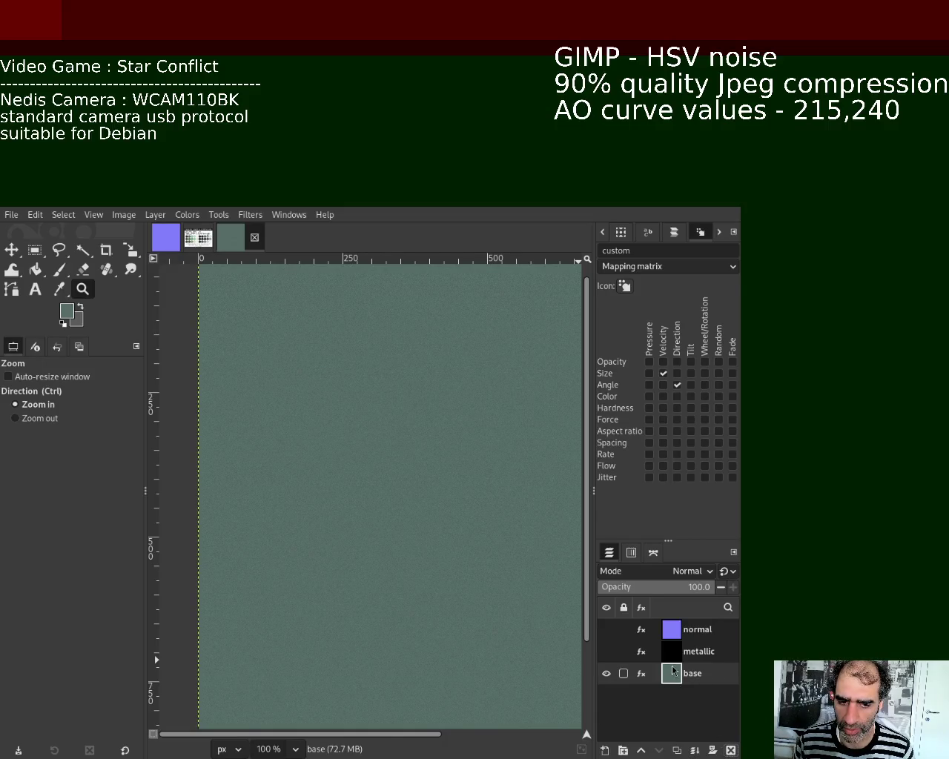
pyautogui.hotkey('ctrl', 'z')
pyautogui.hotkey('ctrl', 'z')
pyautogui.click(701, 673)
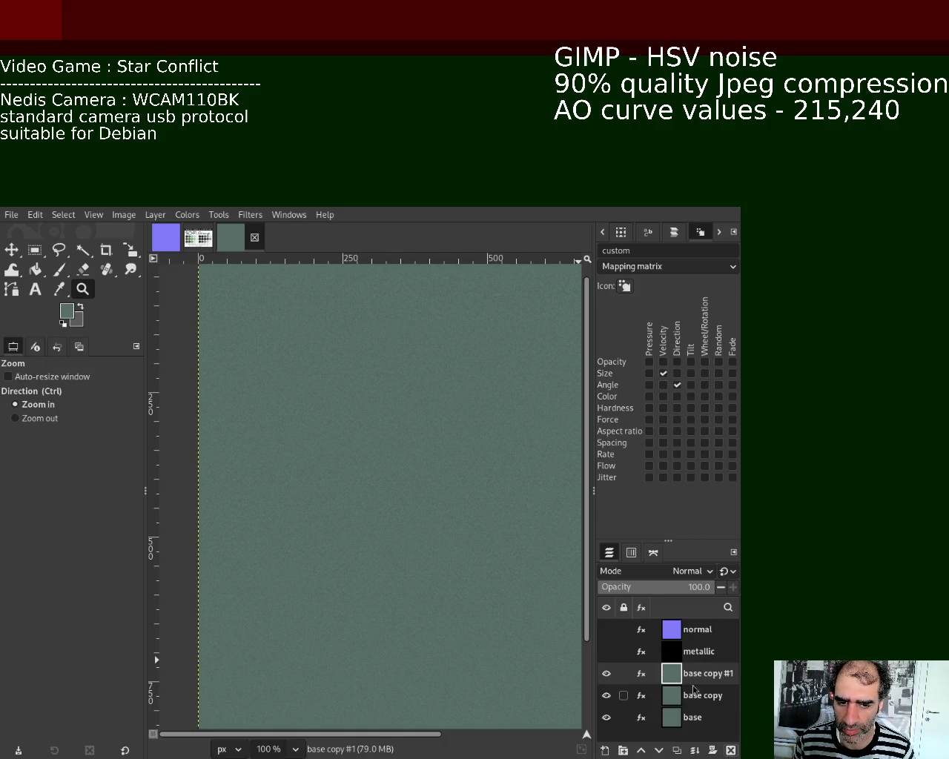
pyautogui.hotkey('shift', 'ctrl', 'd')
# Step: Rename the topmost base copy layer to roughness
pyautogui.doubleClick(704, 673)
pyautogui.write('roughness')
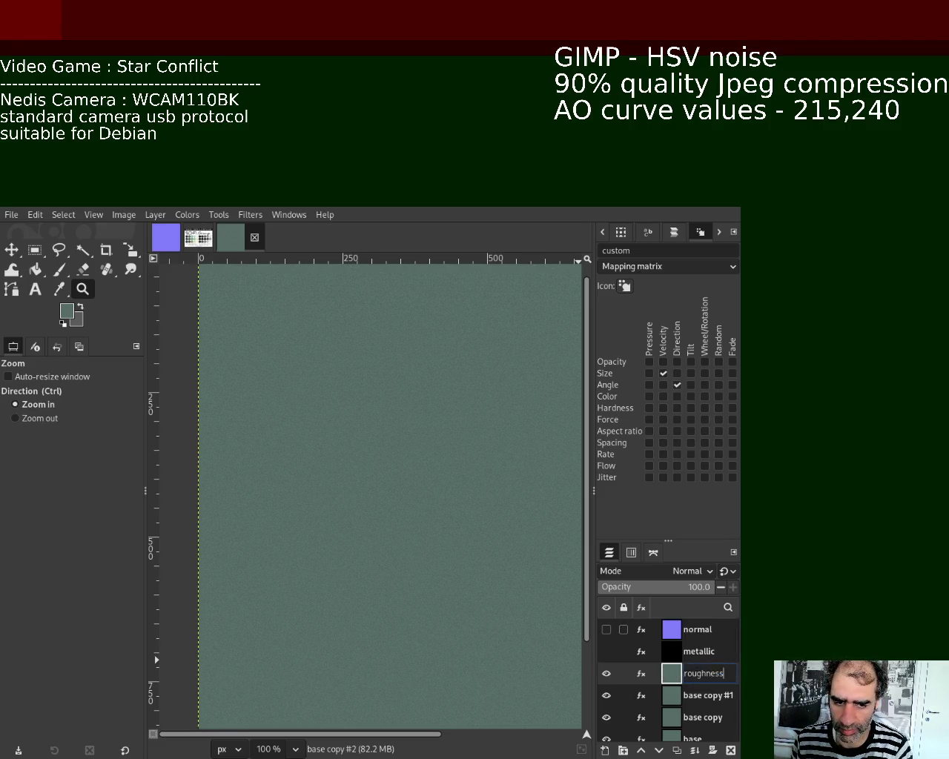
pyautogui.press('Return')
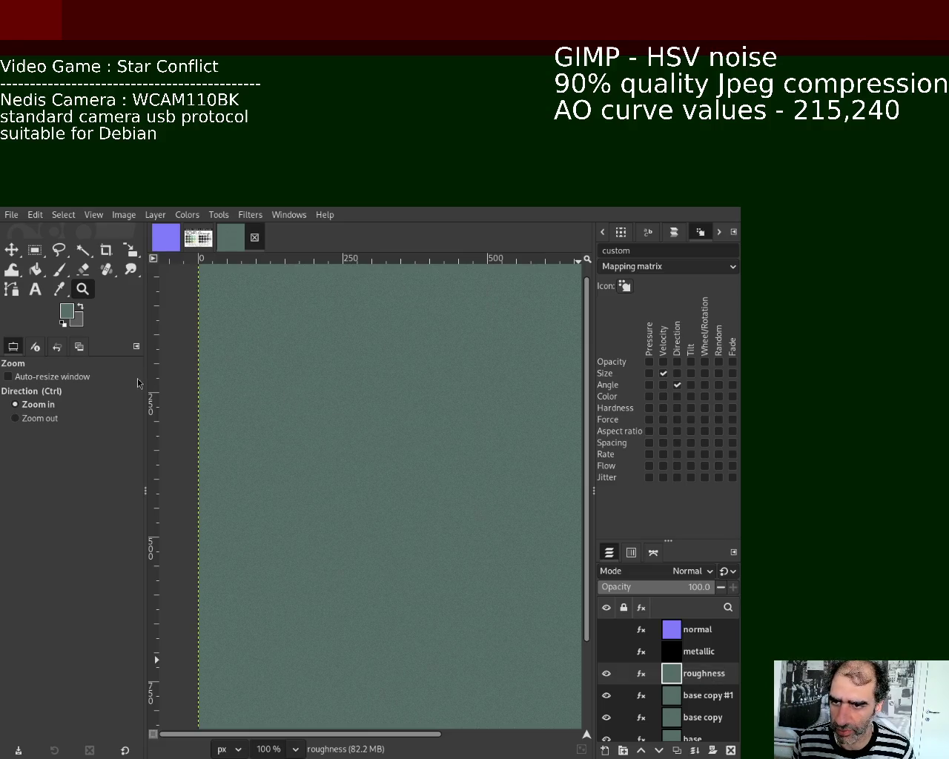
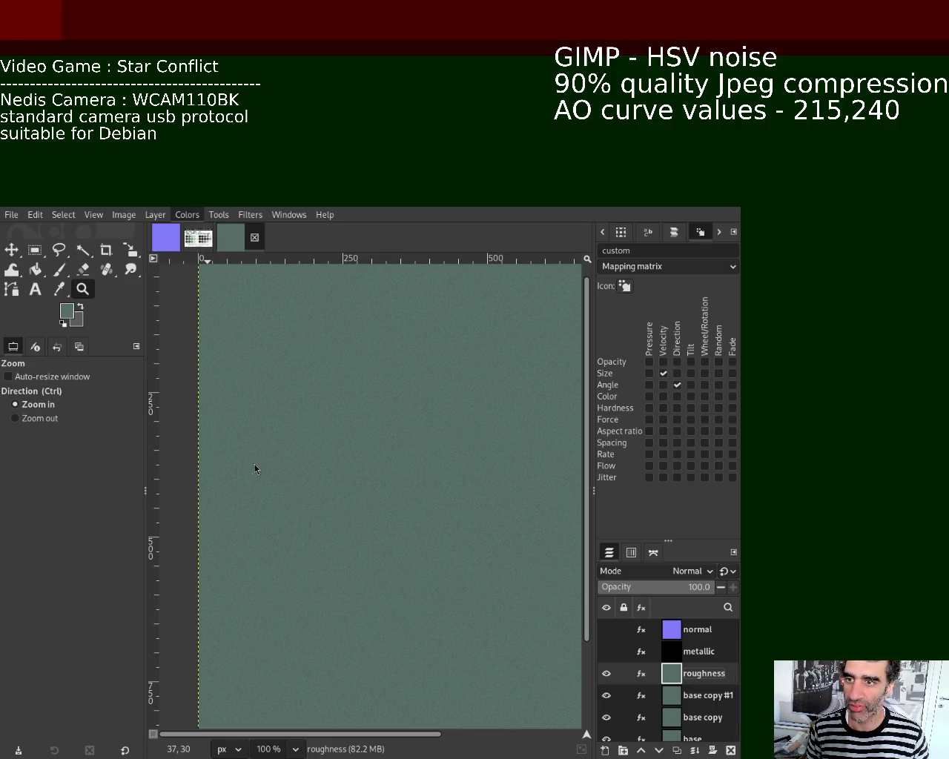
# Step: Repeat the last filter to strip the green tint, leaving the roughness layer neutral grey
pyautogui.hotkey('ctrl', 'f')
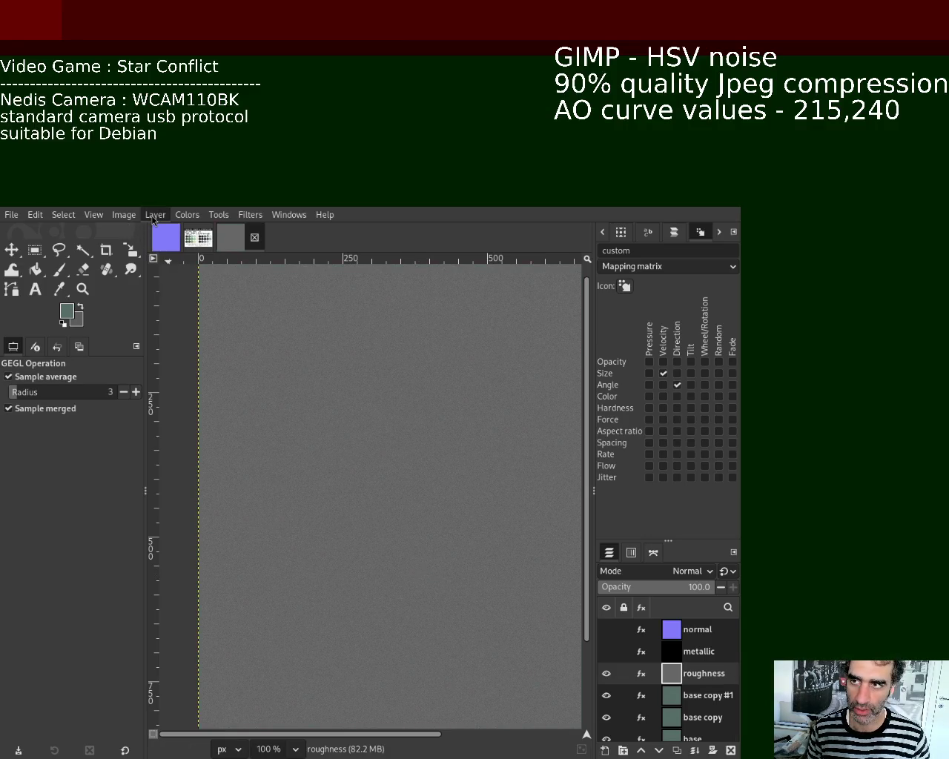
pyautogui.click(185, 215)
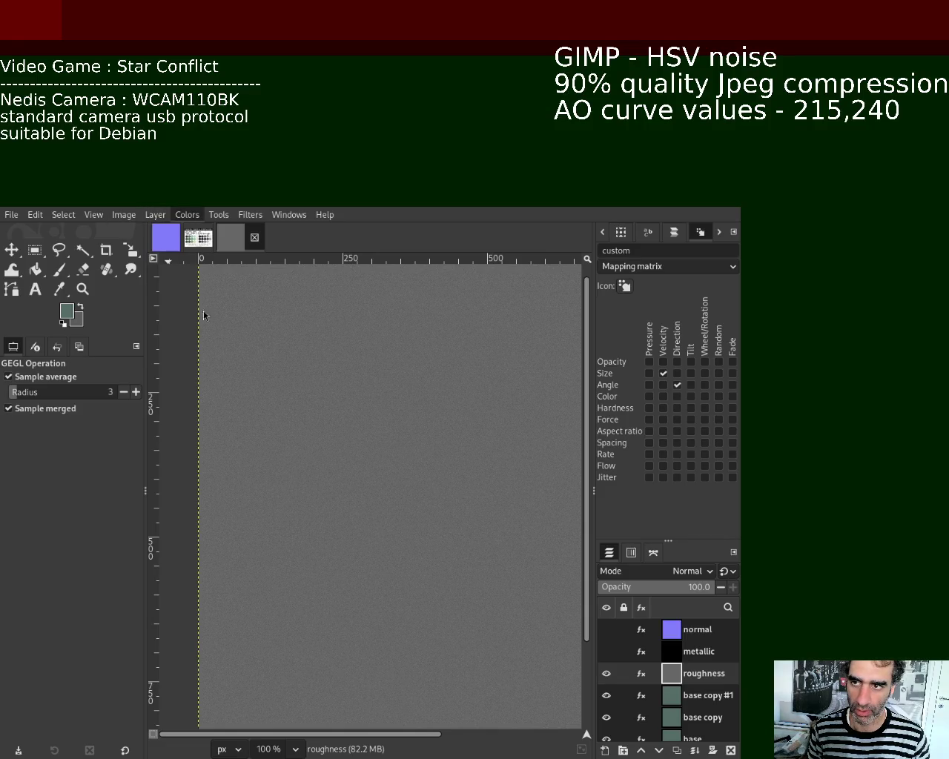
# Step: Raise the roughness layer's Levels to near-white noise and save the image
pyautogui.click(220, 371)
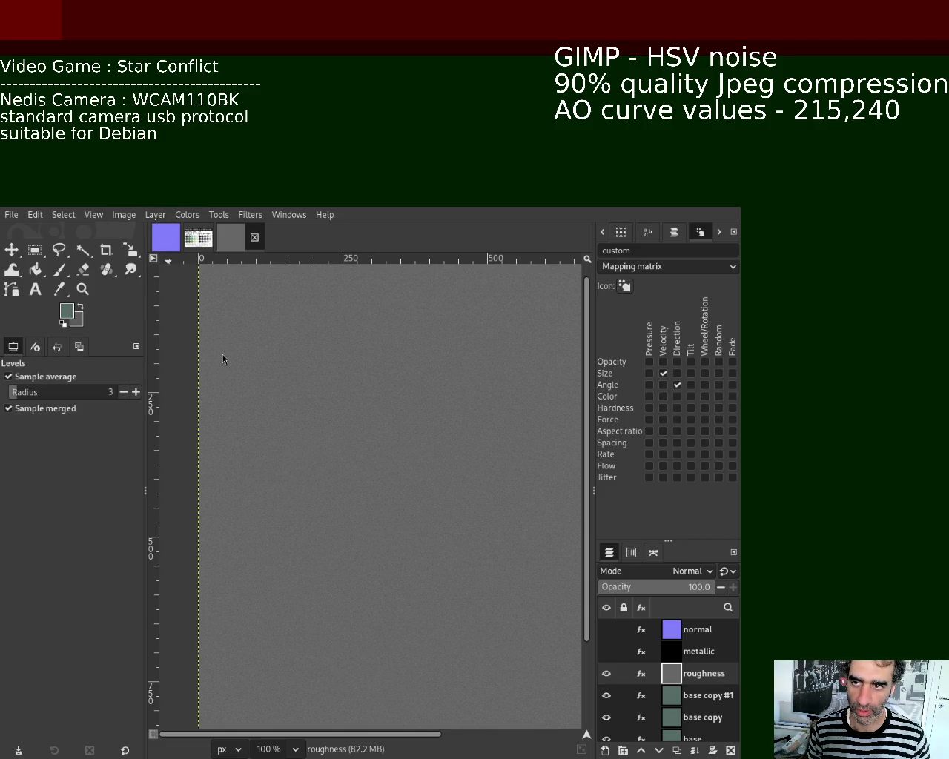
pyautogui.click(361, 379)
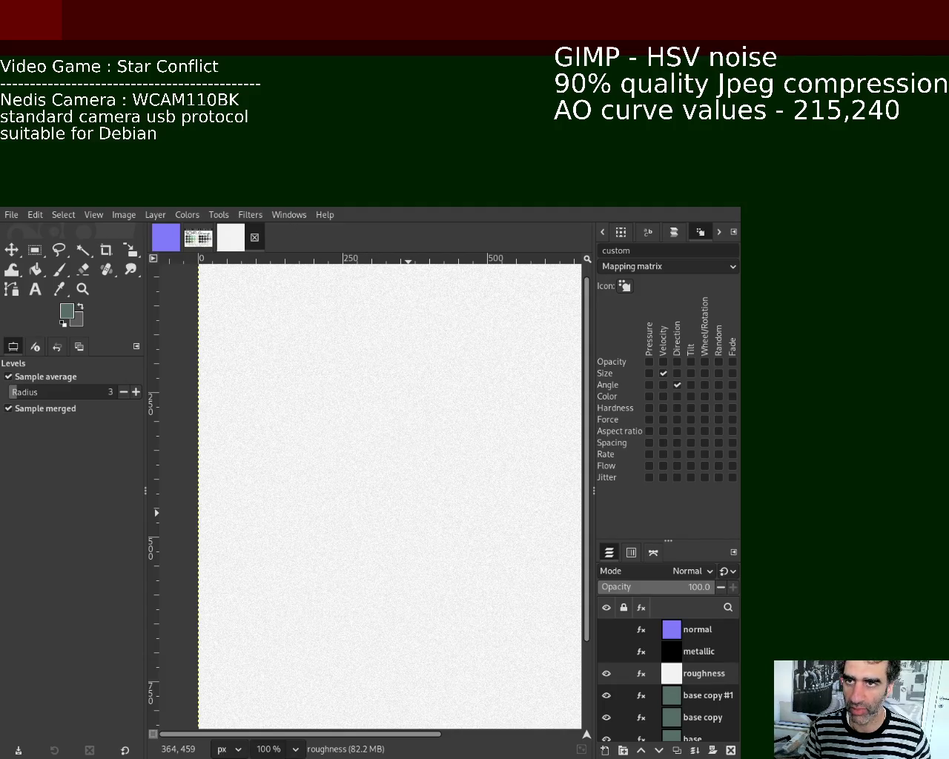
pyautogui.hotkey('ctrl', 's')
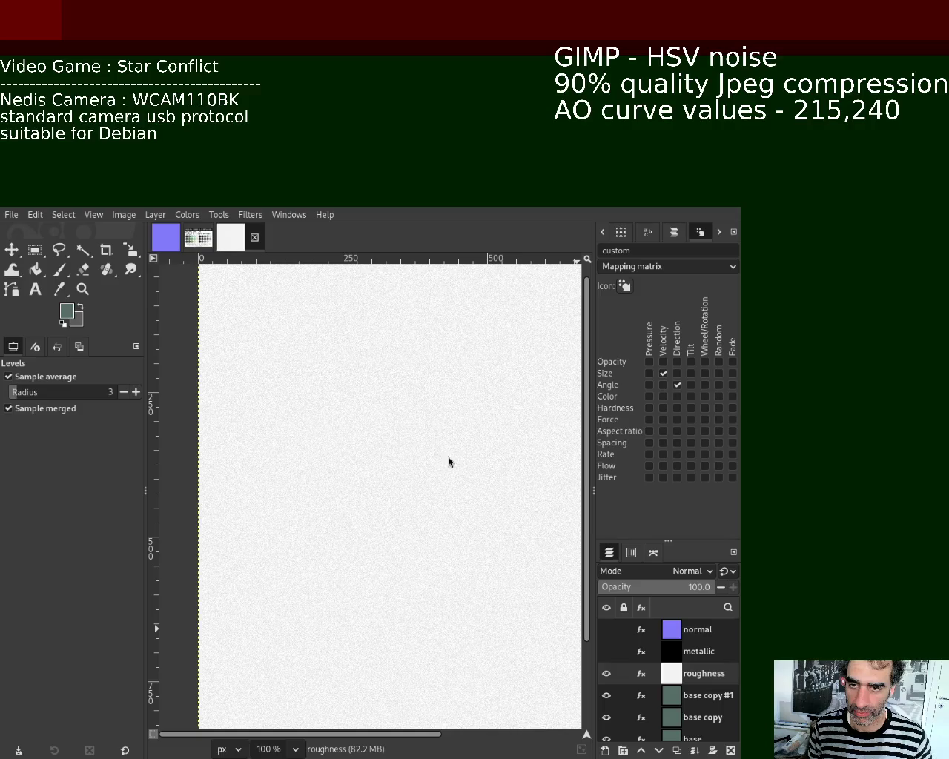
# Step: Rename base copy #1 to AO and reapply the last filter to make it near-white
pyautogui.doubleClick(705, 695)
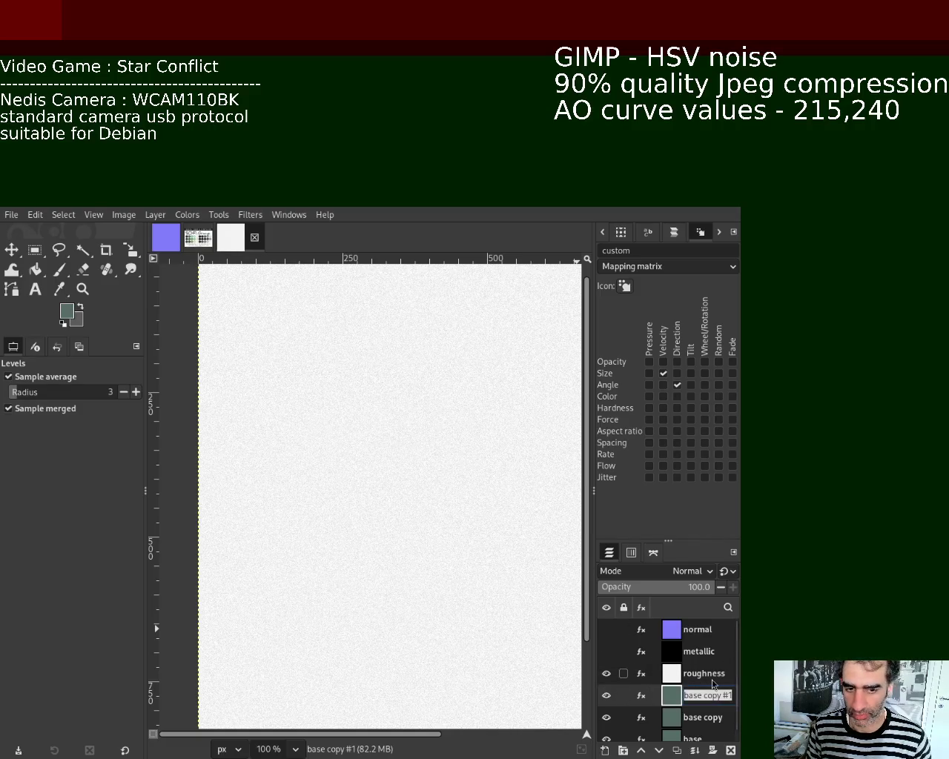
pyautogui.write('AO')
pyautogui.press('Return')
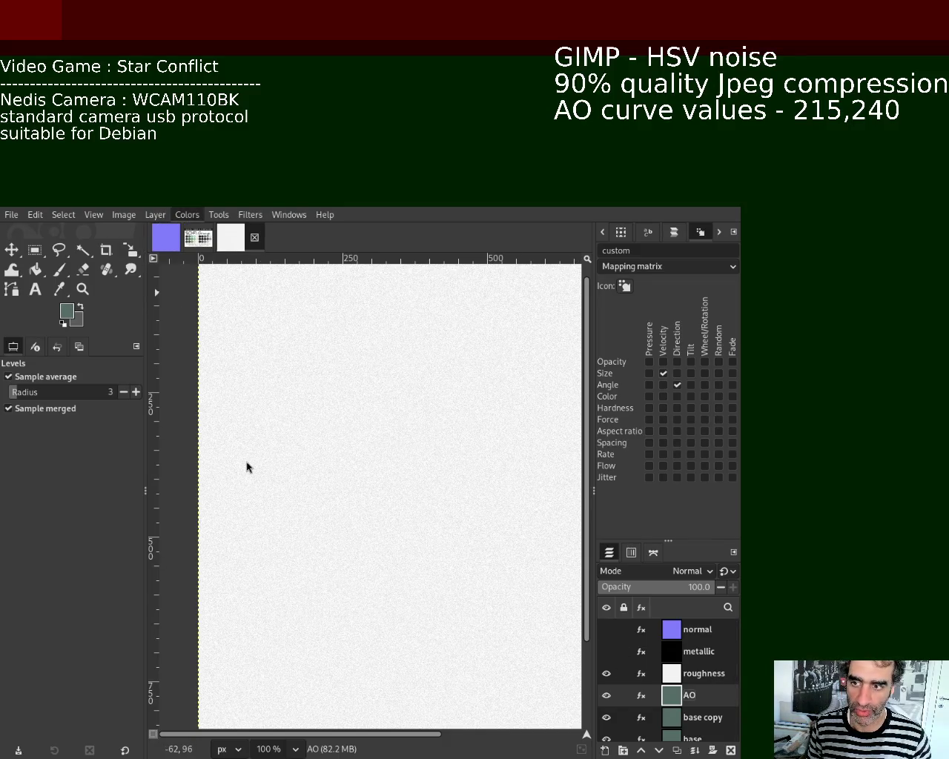
pyautogui.hotkey('ctrl', 'f')
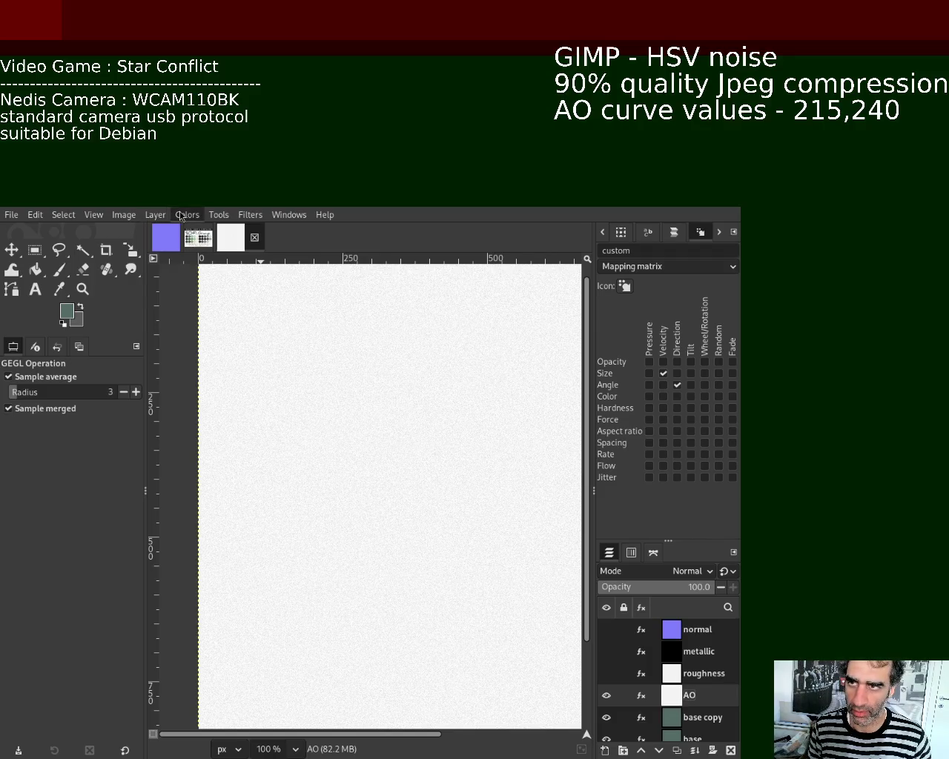
pyautogui.click(186, 214)
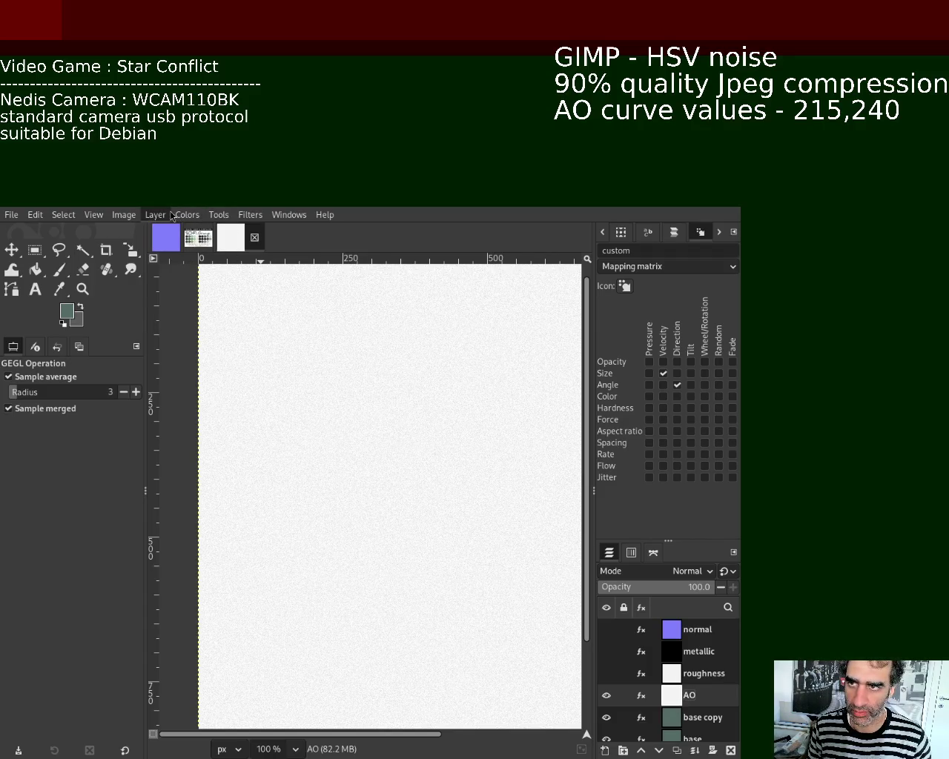
# Step: Adjust the AO layer's Curves, show roughness again, and switch to the purple normal-map image
pyautogui.click(209, 376)
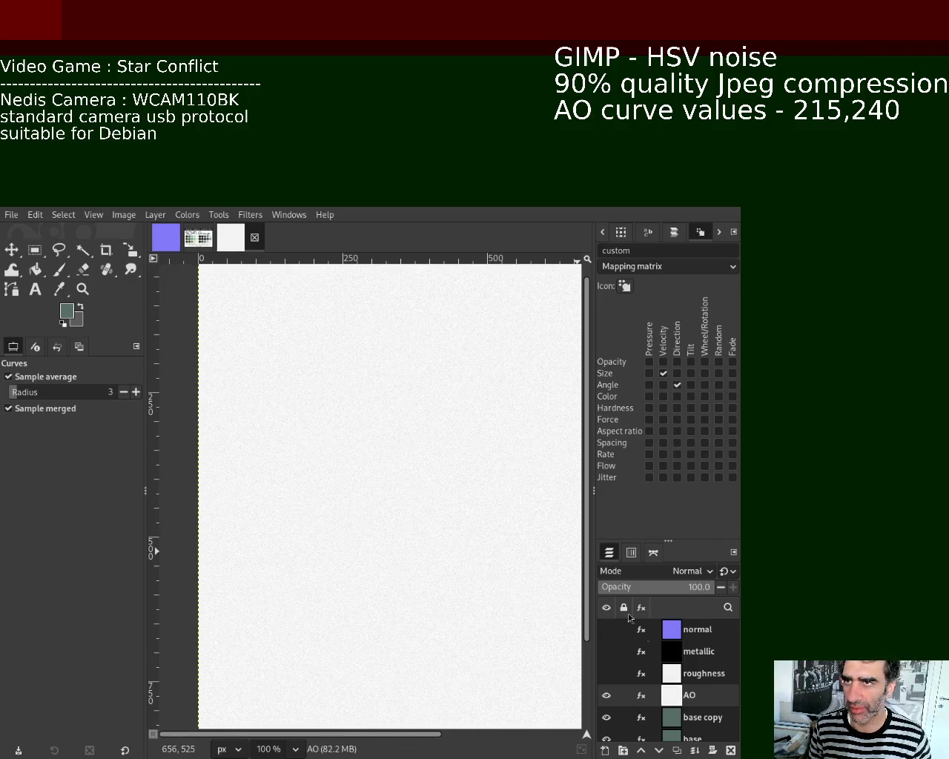
pyautogui.click(607, 673)
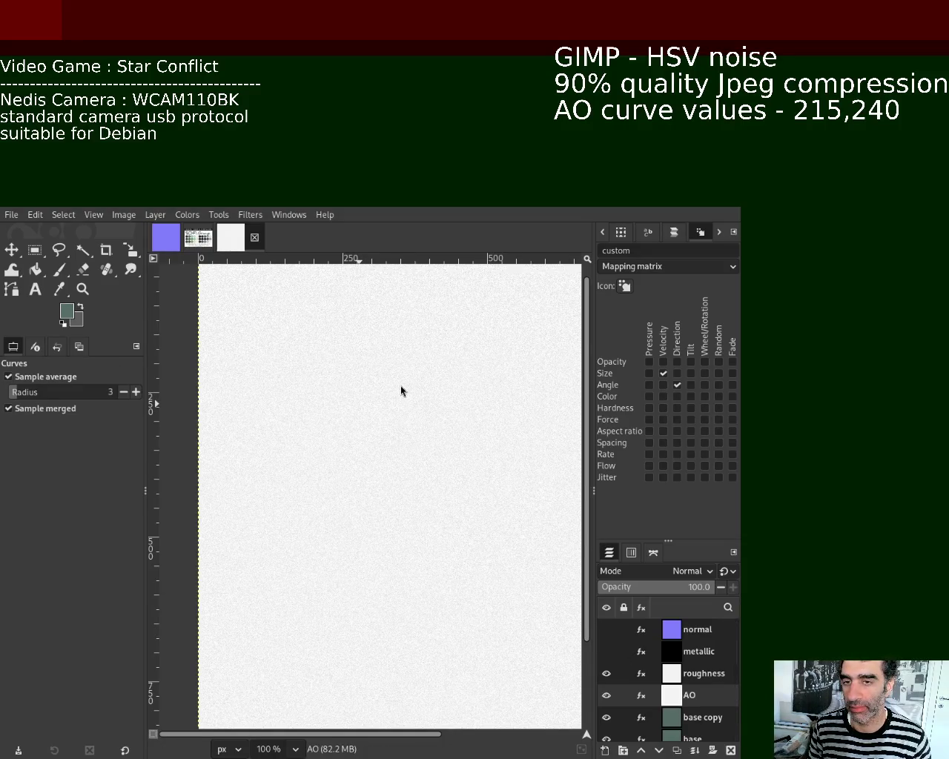
pyautogui.click(165, 237)
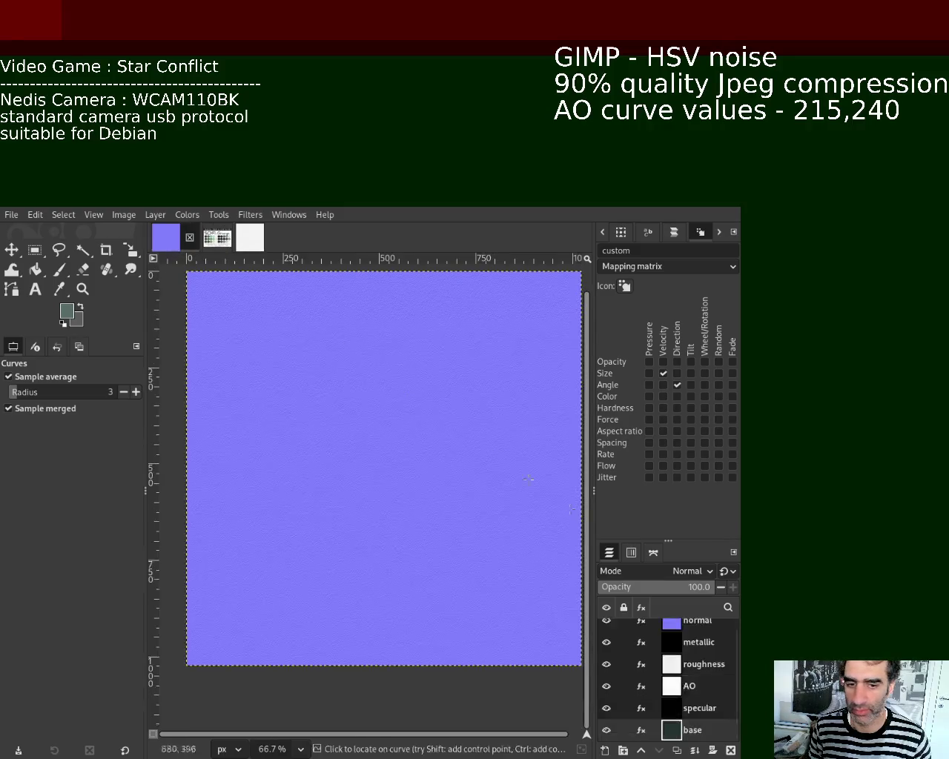
# Step: Delete the old AO layer, duplicate the base layer, and move the copy above specular
pyautogui.scroll(-1, 680, 685)
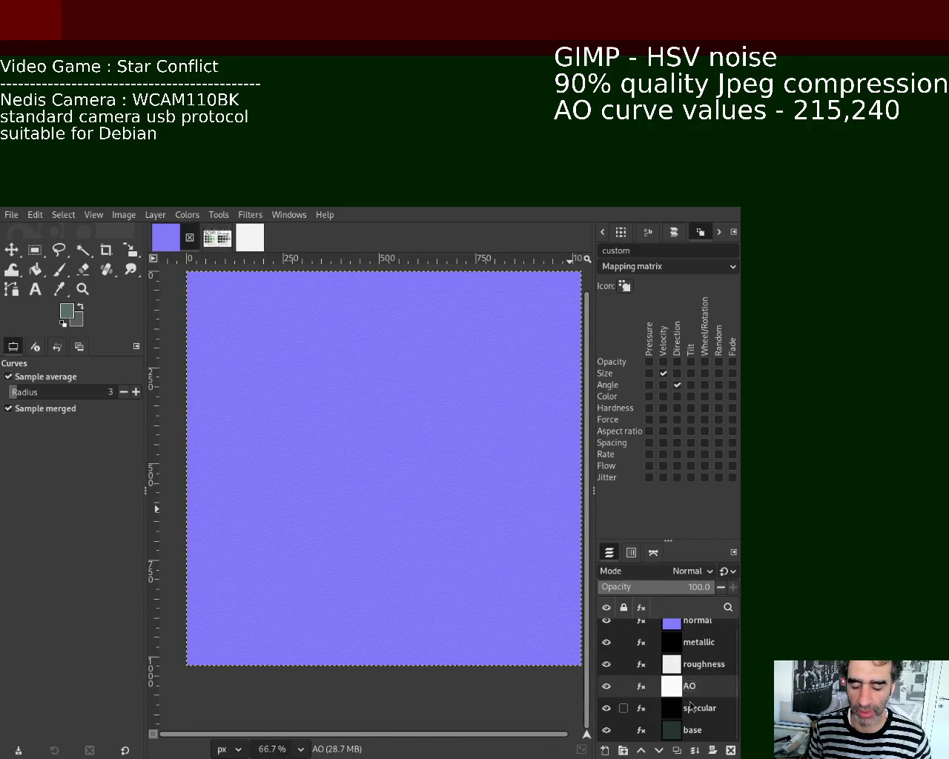
pyautogui.click(730, 750)
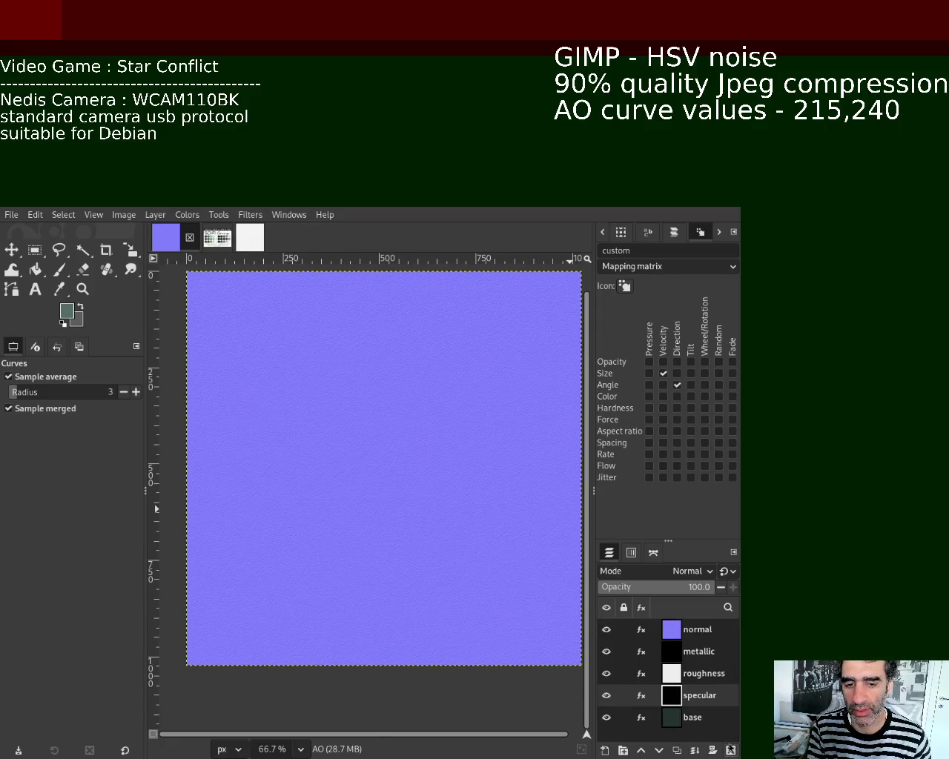
pyautogui.click(690, 719)
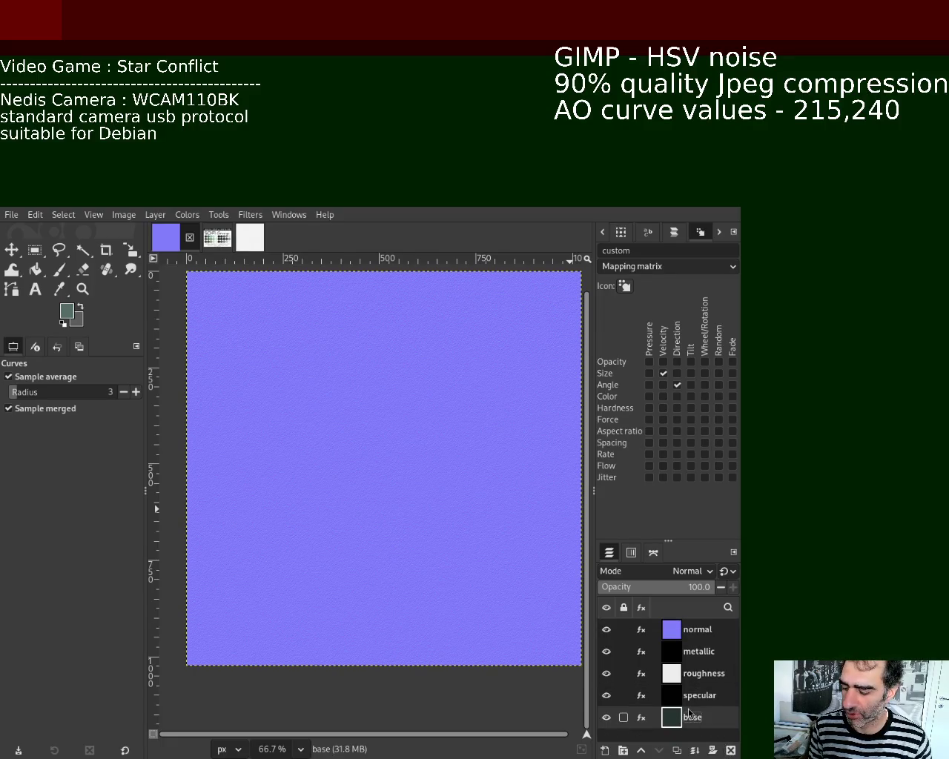
pyautogui.keyDown('ctrl'); pyautogui.click(686, 719); pyautogui.keyUp('ctrl')
pyautogui.click(692, 723)
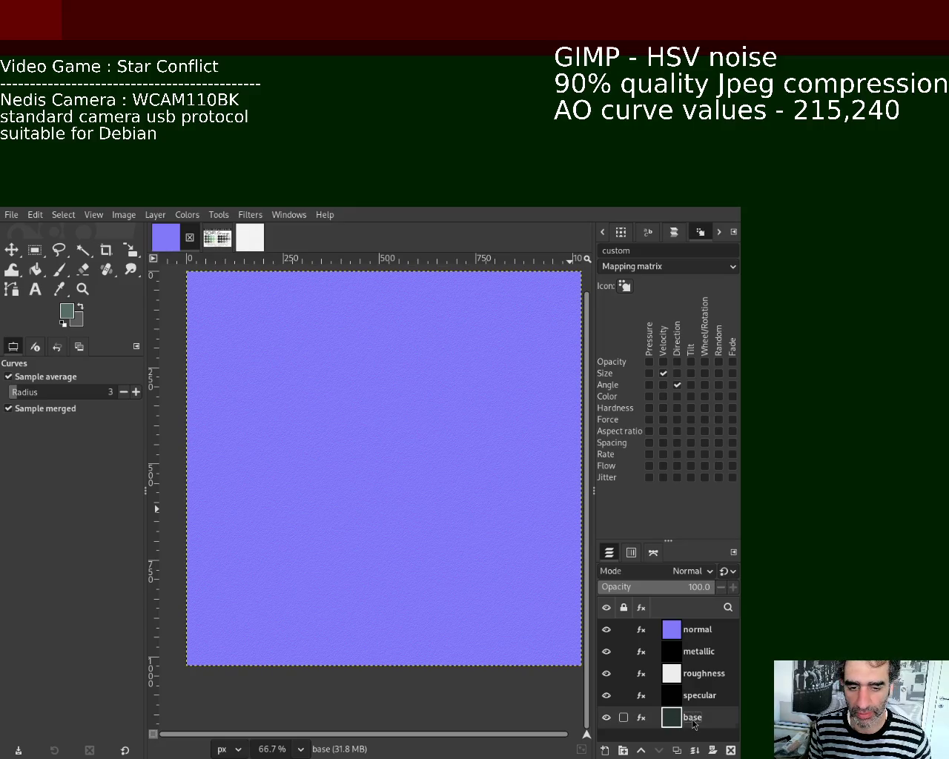
pyautogui.hotkey('shift', 'ctrl', 'd')
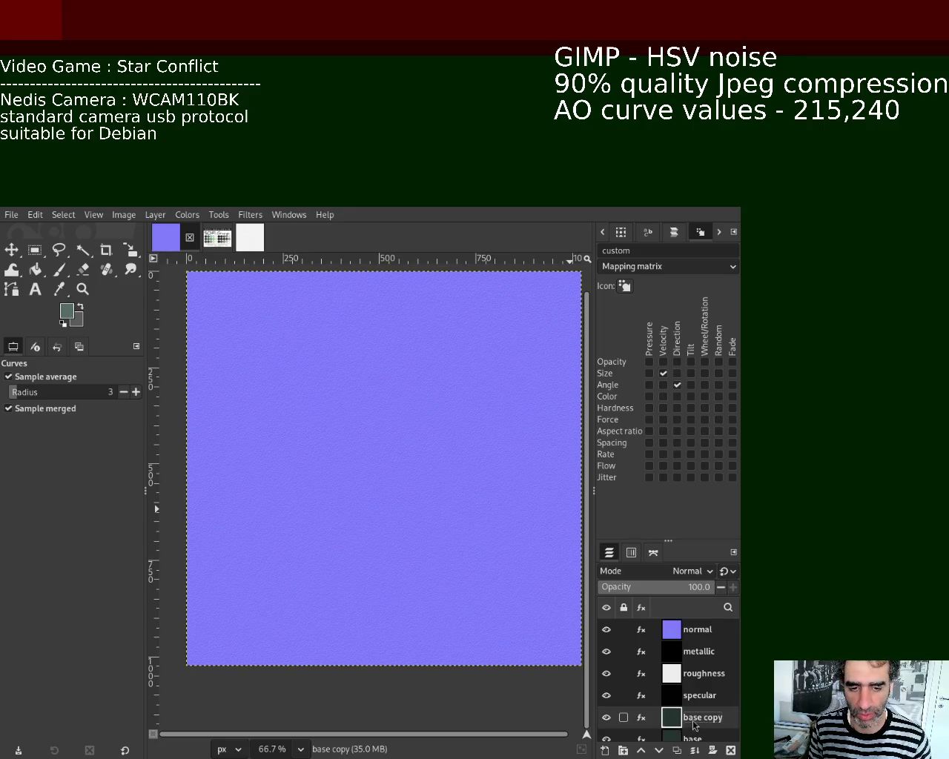
pyautogui.moveTo(697, 719); pyautogui.dragTo(698, 693)
# Step: Rename the base copy to AO and hide the normal, metallic and roughness layers
pyautogui.doubleClick(699, 695)
pyautogui.write('Ao')
pyautogui.press('Return')
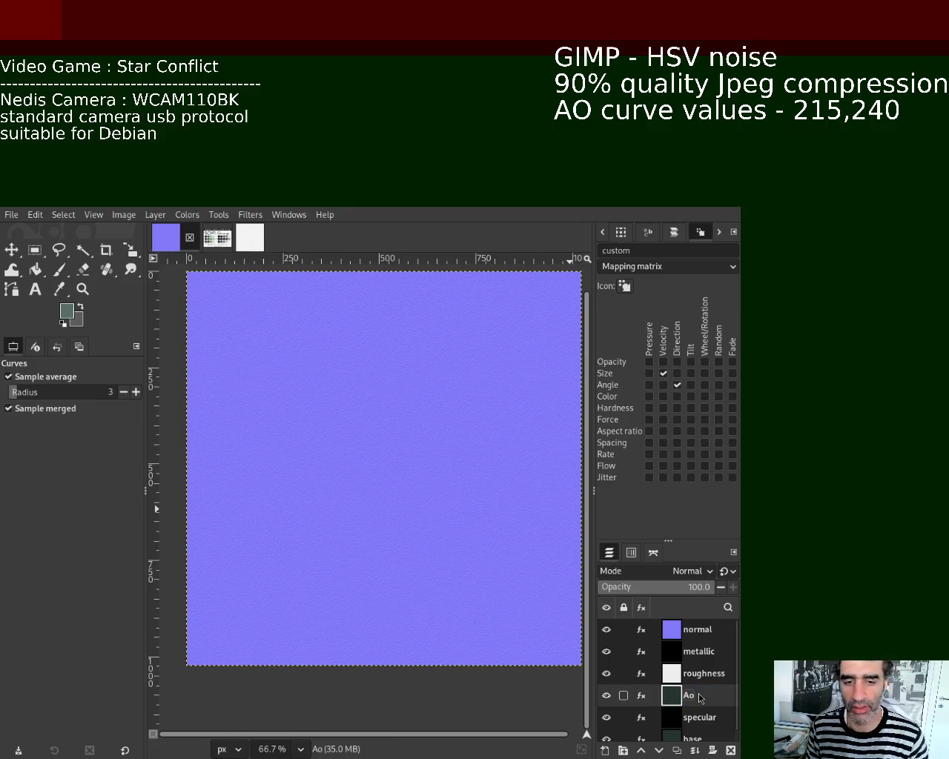
pyautogui.doubleClick(696, 696)
pyautogui.write('A')
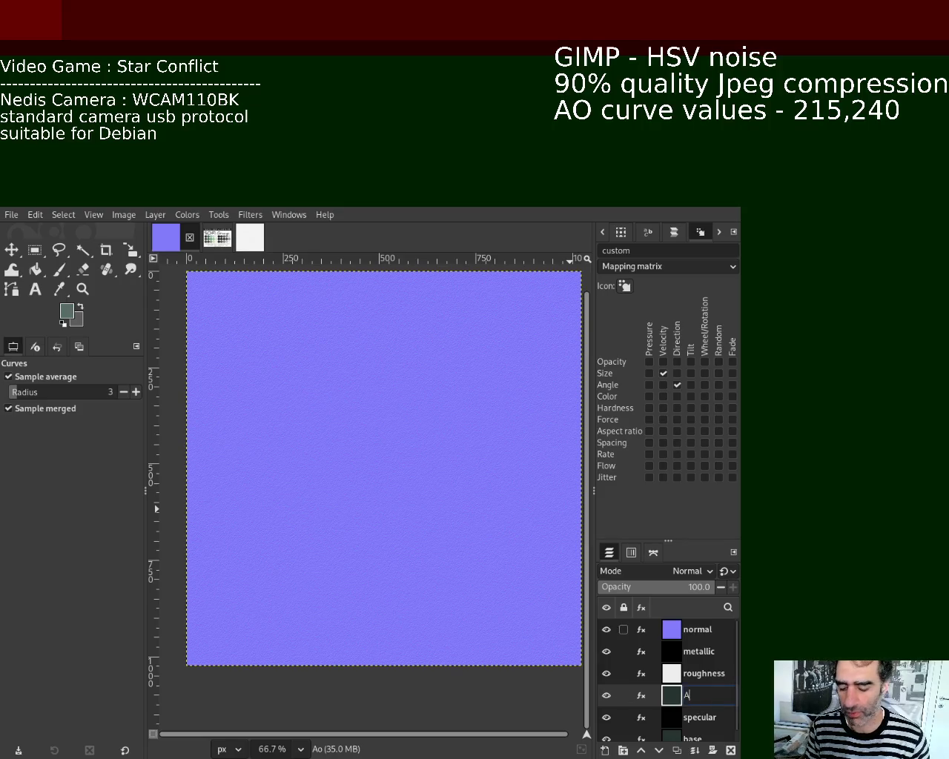
pyautogui.press('Return')
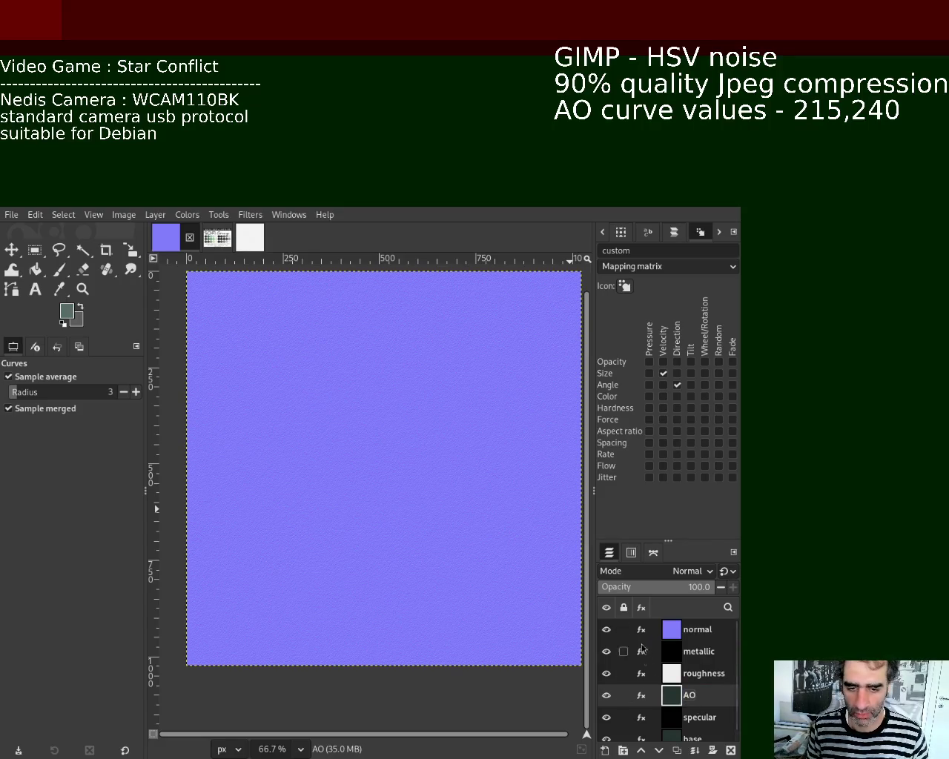
pyautogui.click(607, 629)
pyautogui.click(606, 651)
pyautogui.click(606, 673)
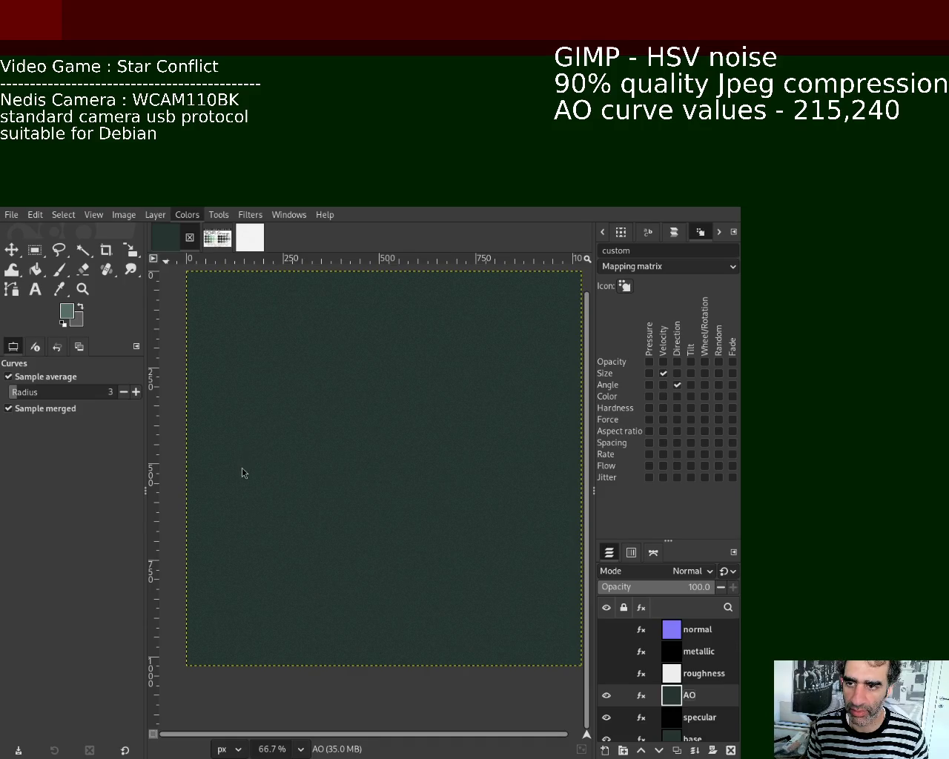
# Step: Reapply the HSV noise filter so the AO layer becomes pale grey speckled noise
pyautogui.hotkey('ctrl', 'f')
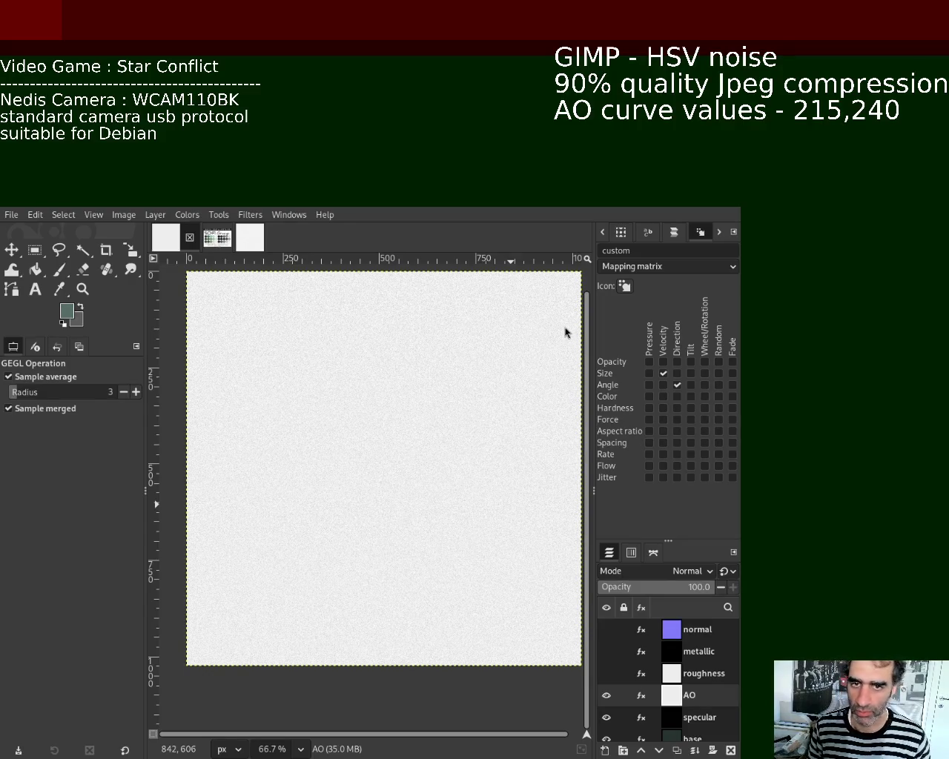
pyautogui.hotkey('ctrl', 'e')
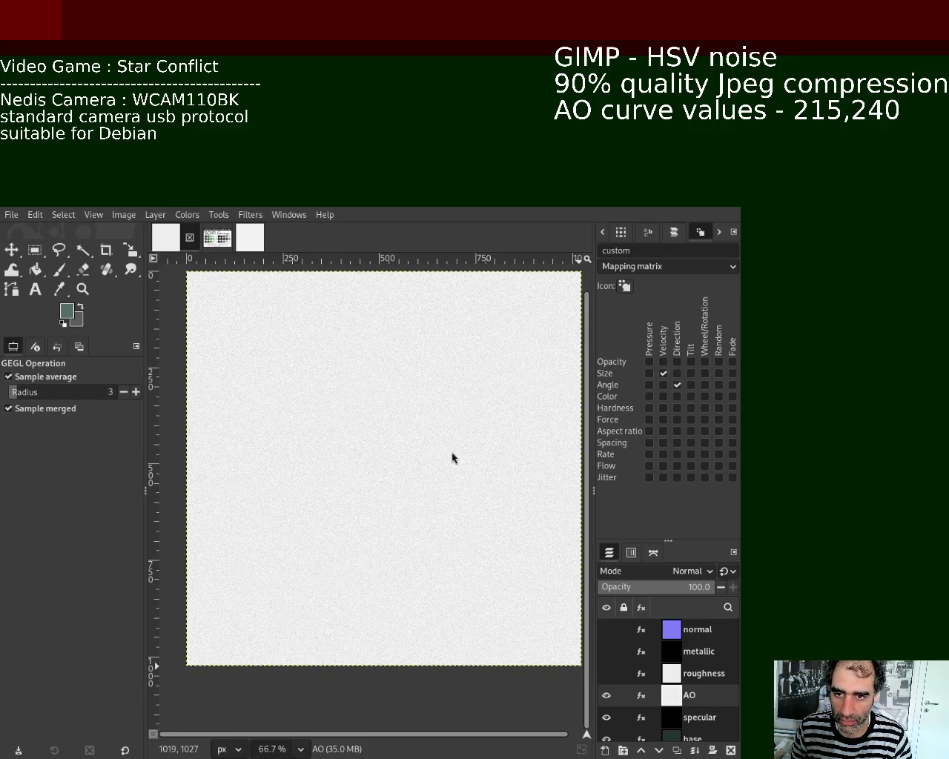
pyautogui.moveTo(671, 696)
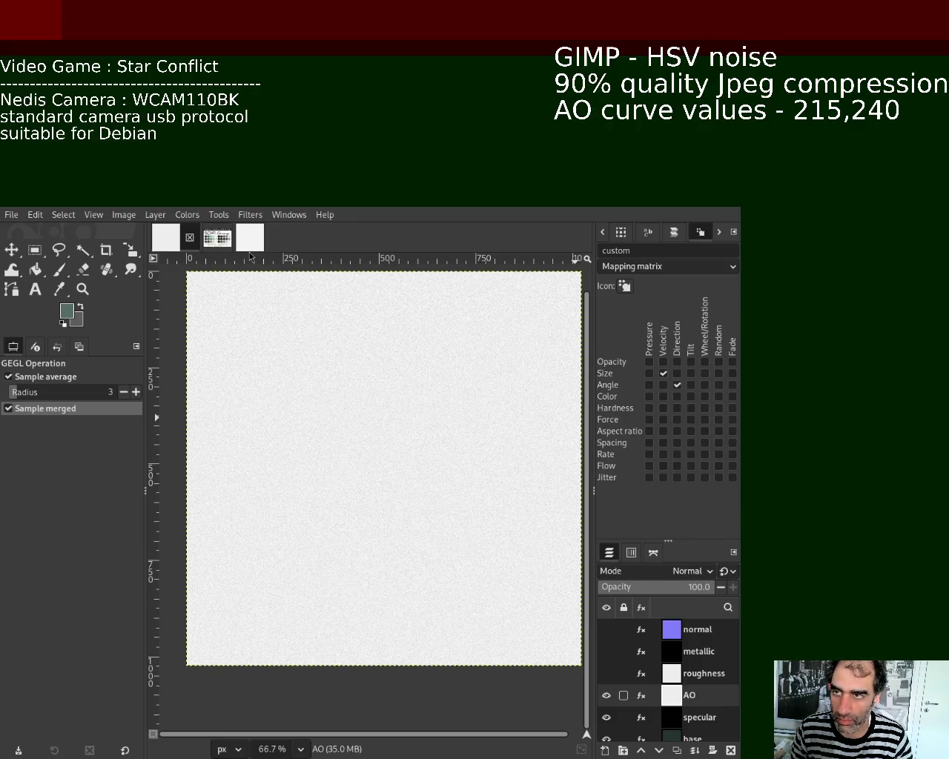
# Step: Save the project as 1.xcf, re-export it as AO.jpg, and hide the AO layer
pyautogui.hotkey('ctrl', 's')
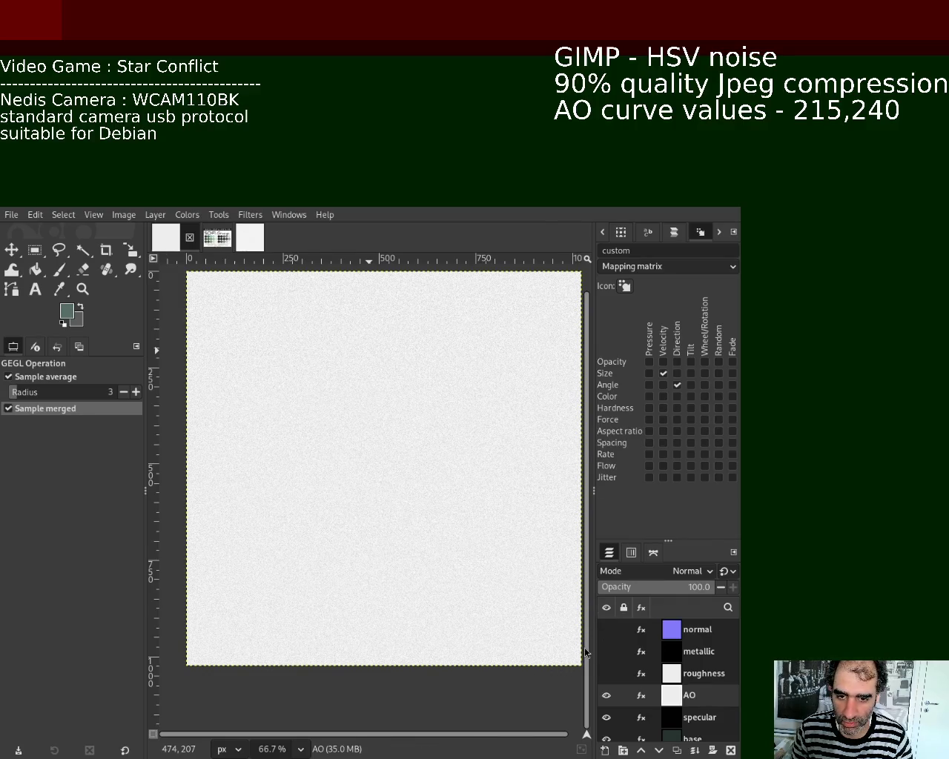
pyautogui.hotkey('ctrl', 'e')
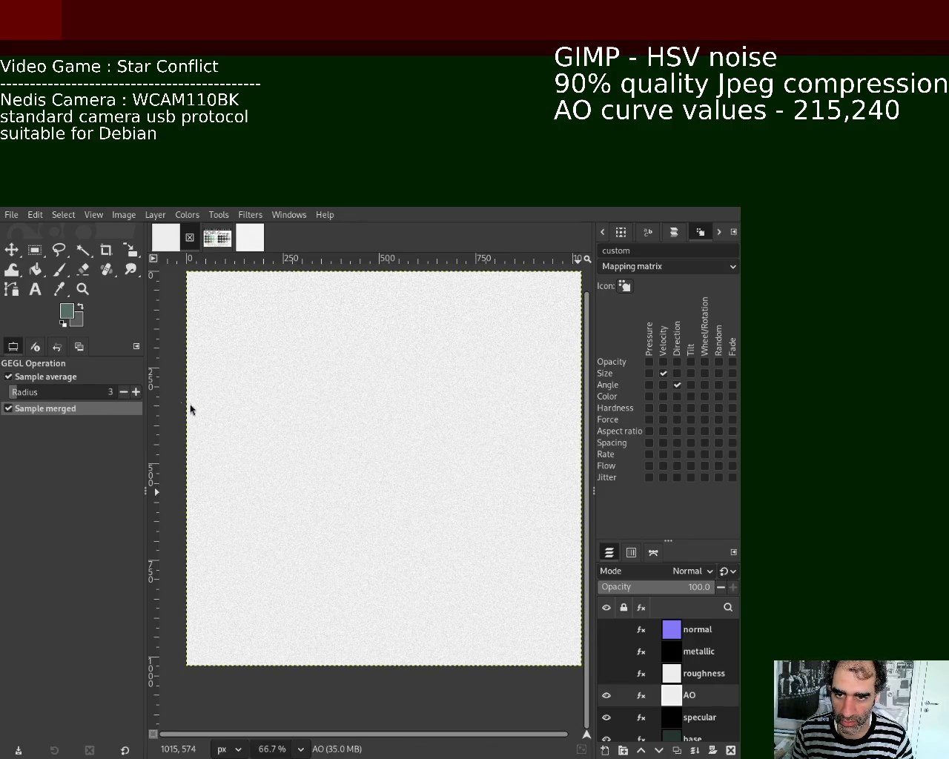
pyautogui.moveTo(655, 717)
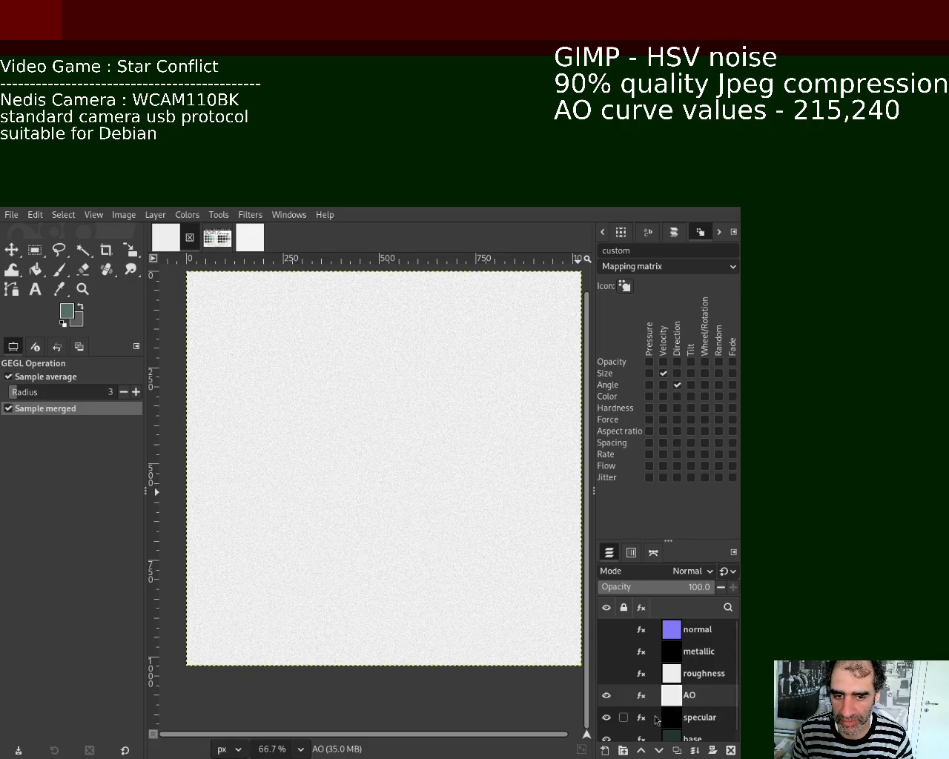
pyautogui.click(605, 695)
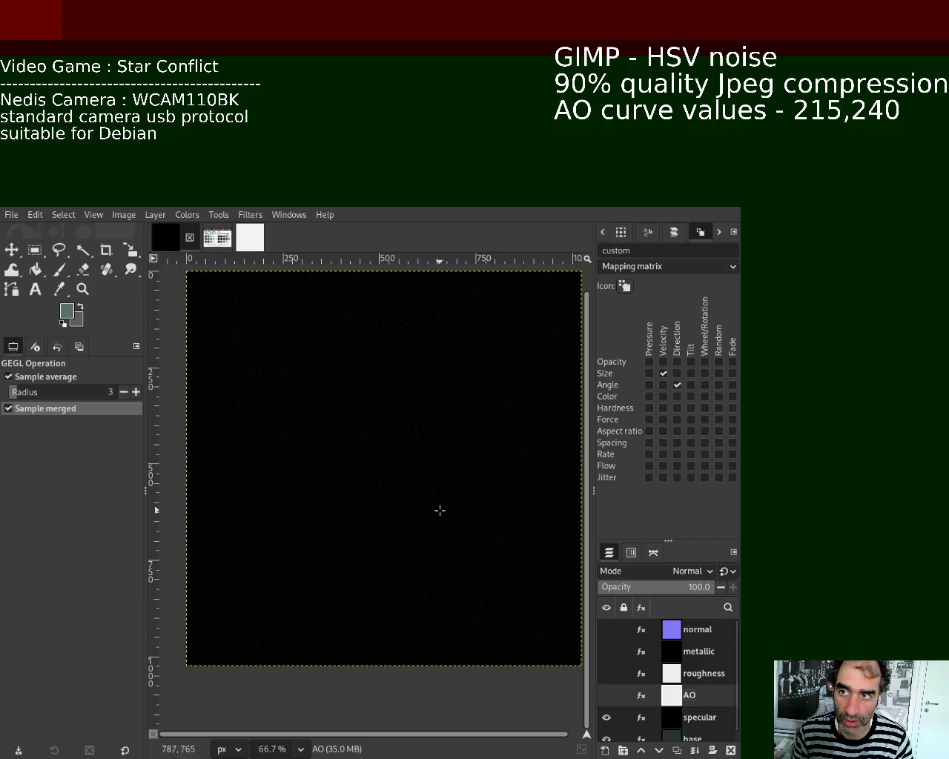
# Step: In the second texture image, rename the base copy layer to specular
pyautogui.click(250, 237)
pyautogui.doubleClick(698, 709)
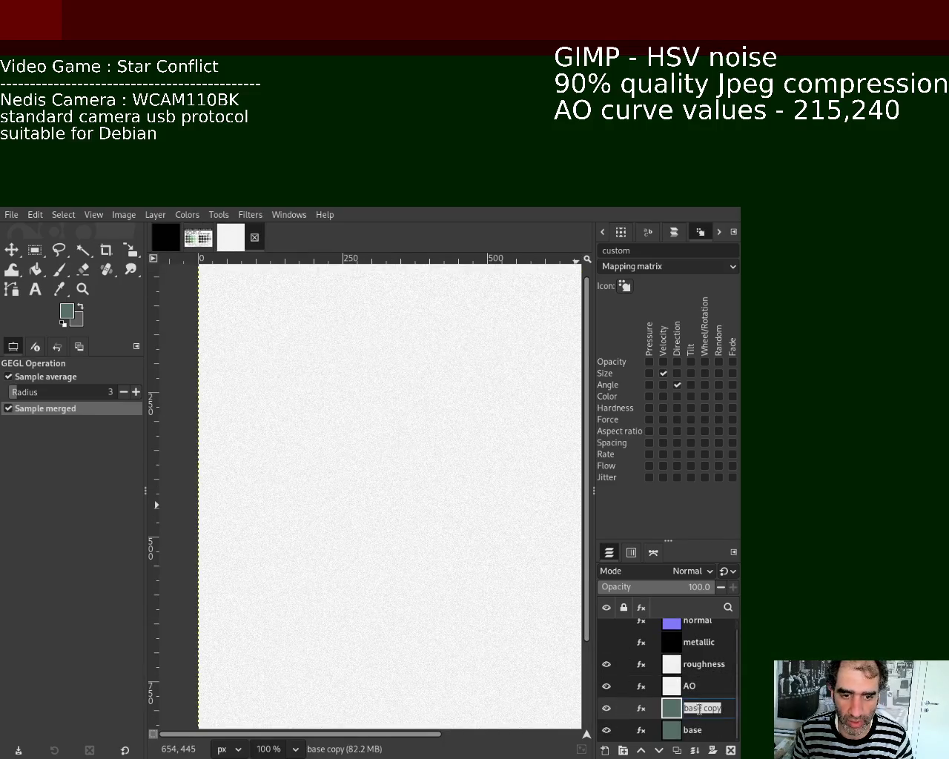
pyautogui.write('specular')
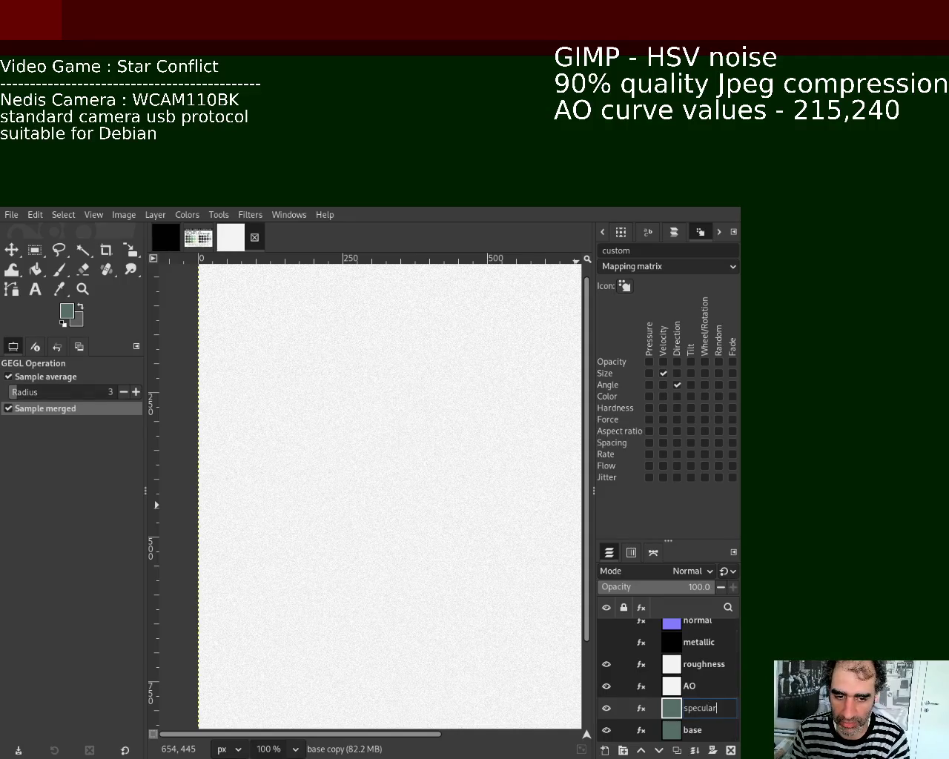
pyautogui.press('Return')
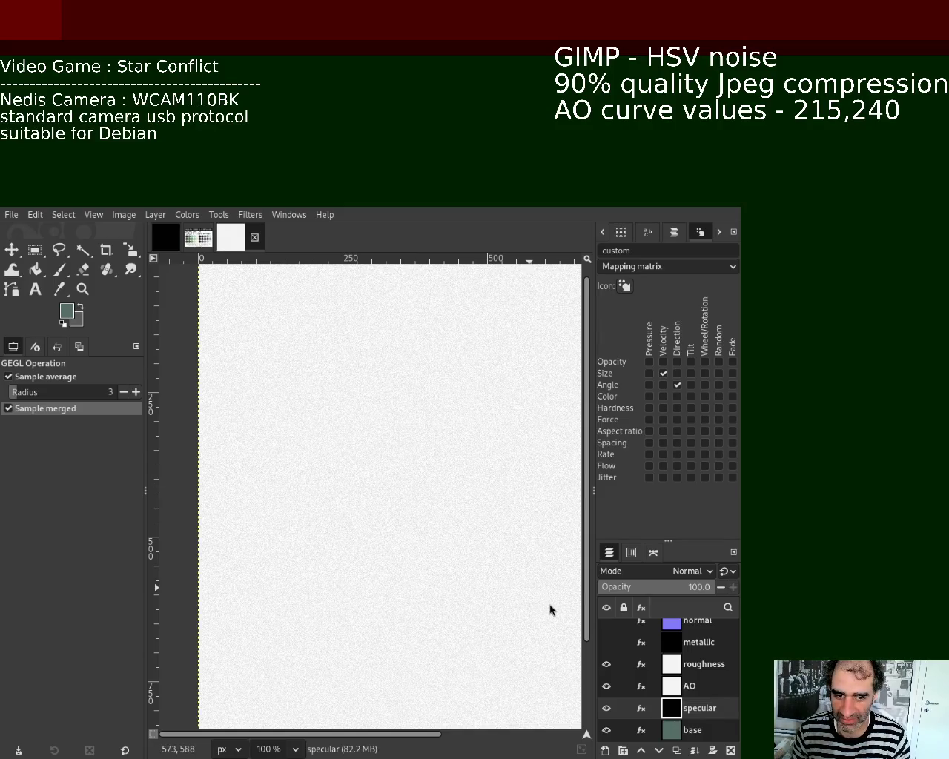
# Step: Turn visibility back on for the normal, metallic, roughness and AO layers
pyautogui.click(606, 664)
pyautogui.click(607, 686)
pyautogui.click(606, 687)
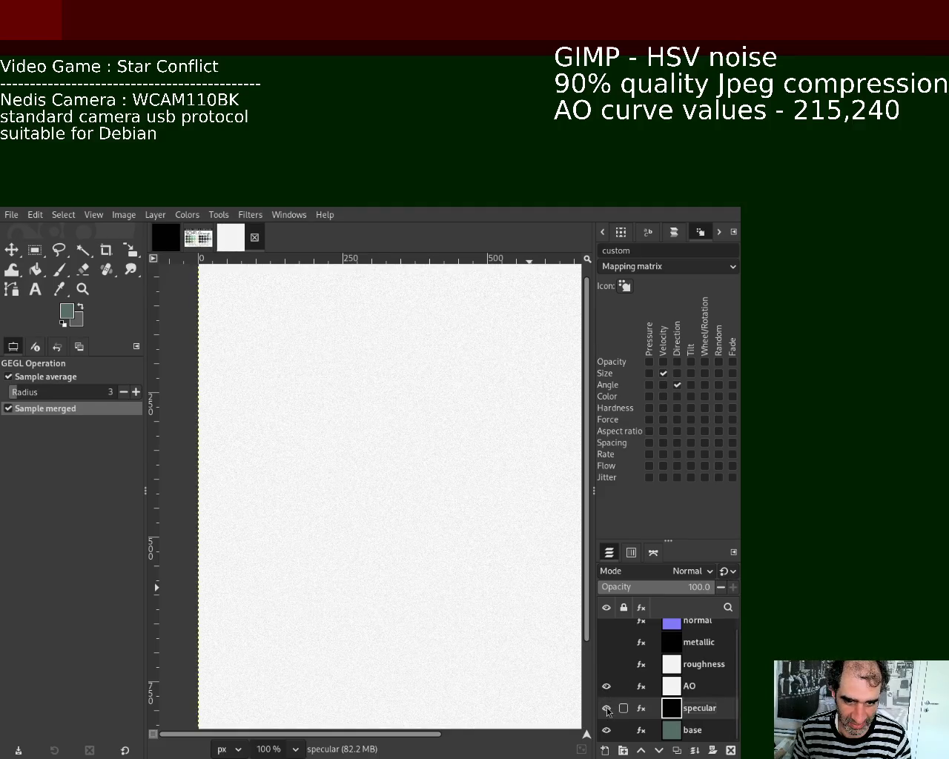
pyautogui.click(606, 687)
pyautogui.click(607, 664)
pyautogui.scroll(1, 735, 705)
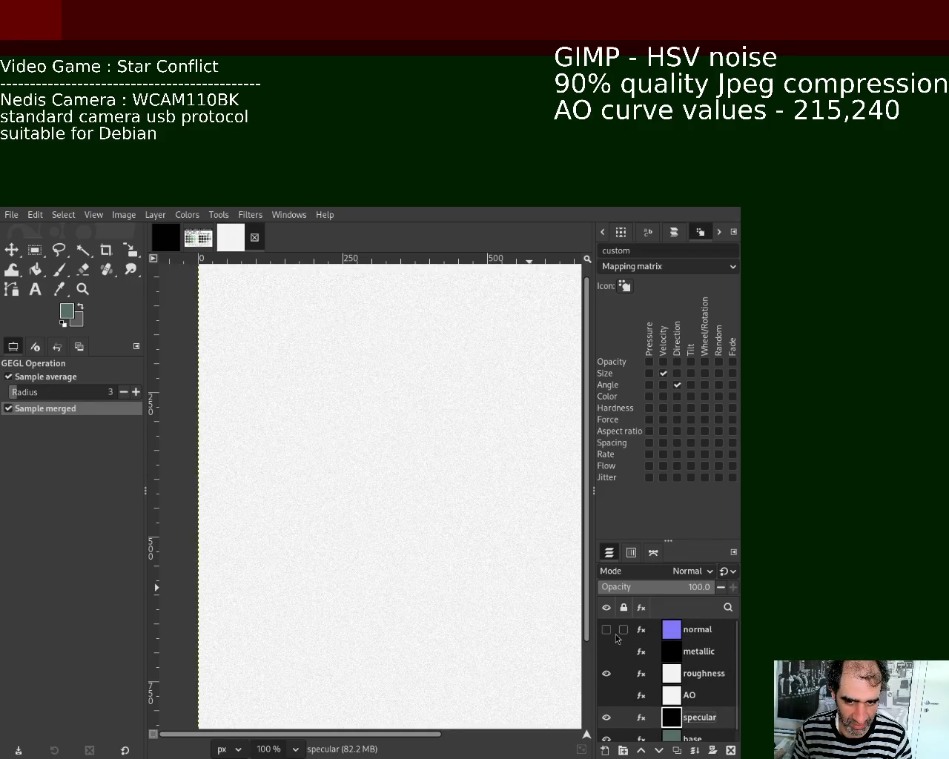
pyautogui.click(607, 629)
pyautogui.click(606, 651)
pyautogui.click(606, 695)
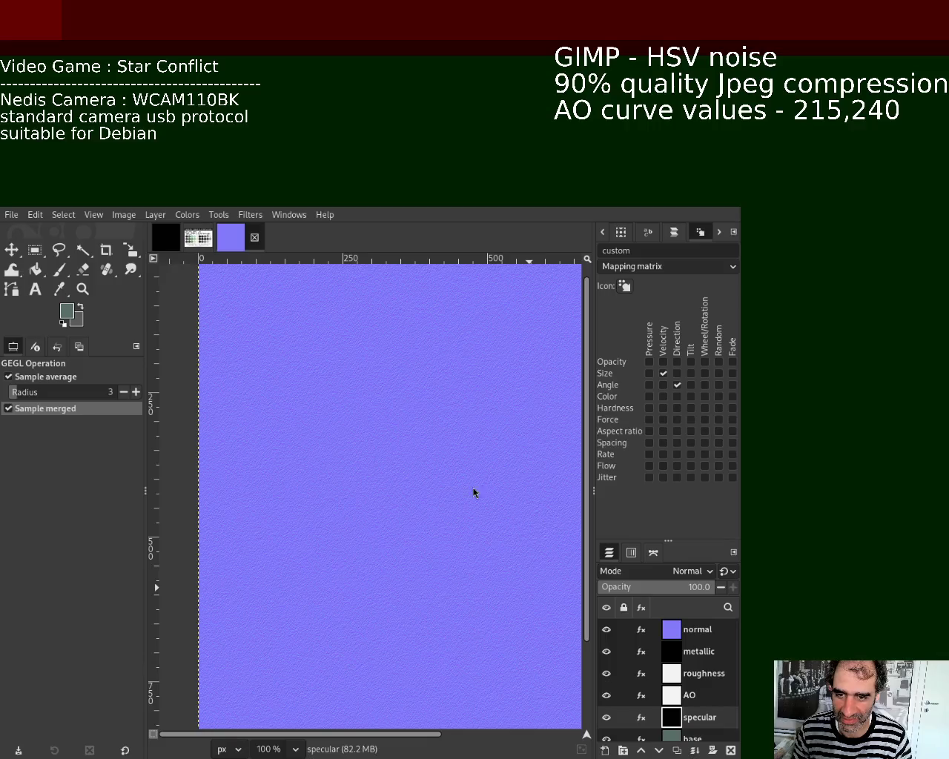
pyautogui.moveTo(645, 672)
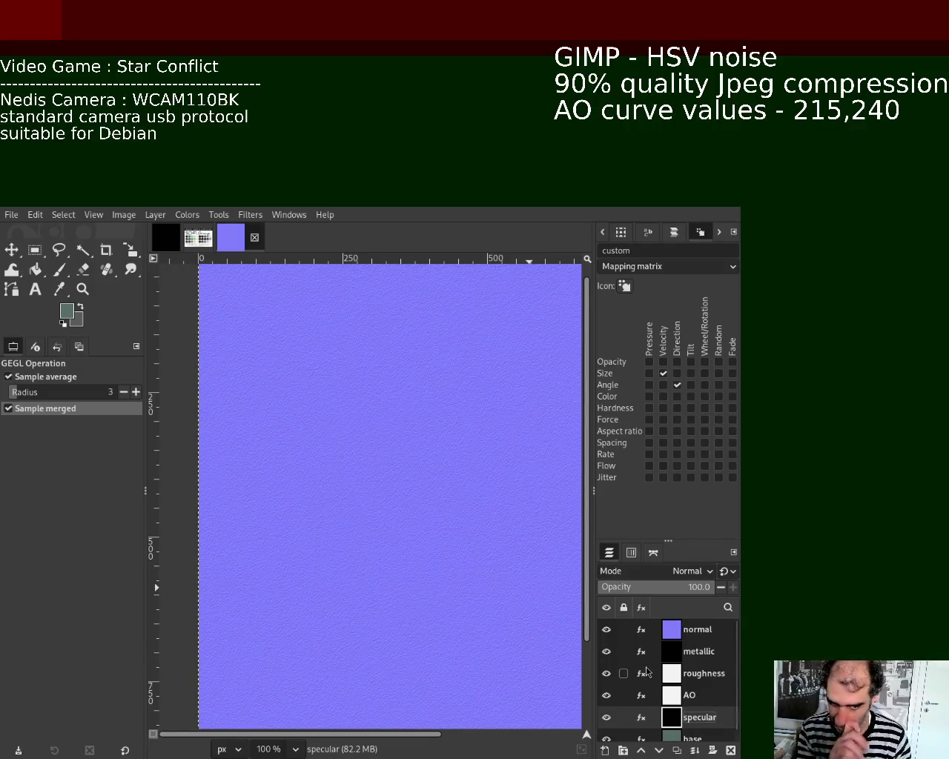
# Step: Make the normal layer active and export the image as normal.jpg
pyautogui.click(700, 629)
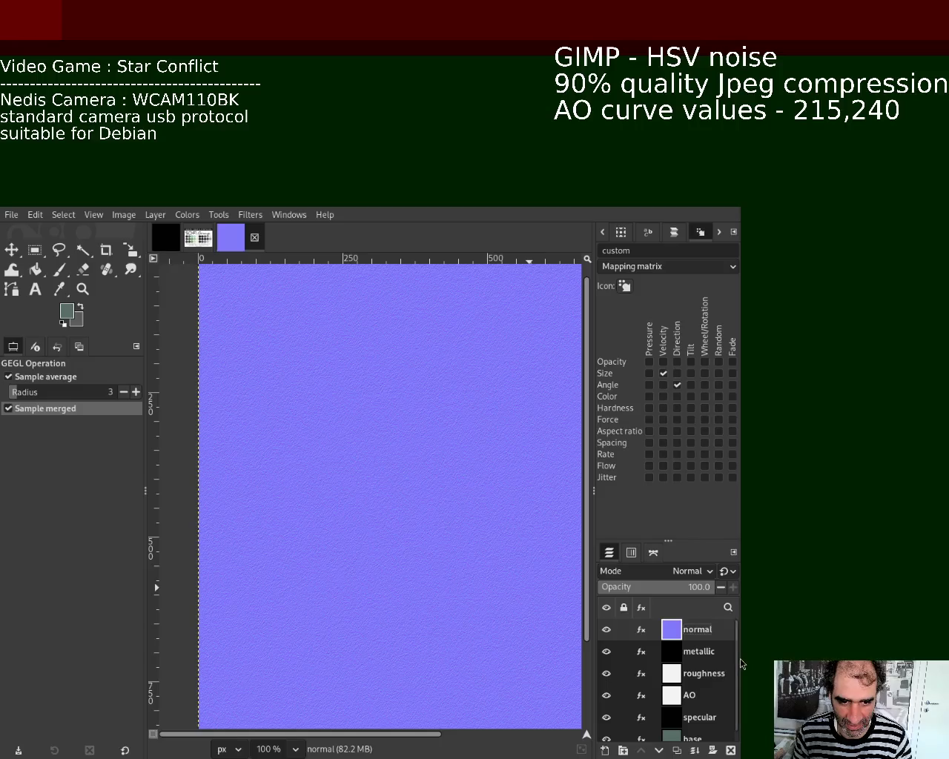
pyautogui.moveTo(735, 661); pyautogui.dragTo(736, 729)
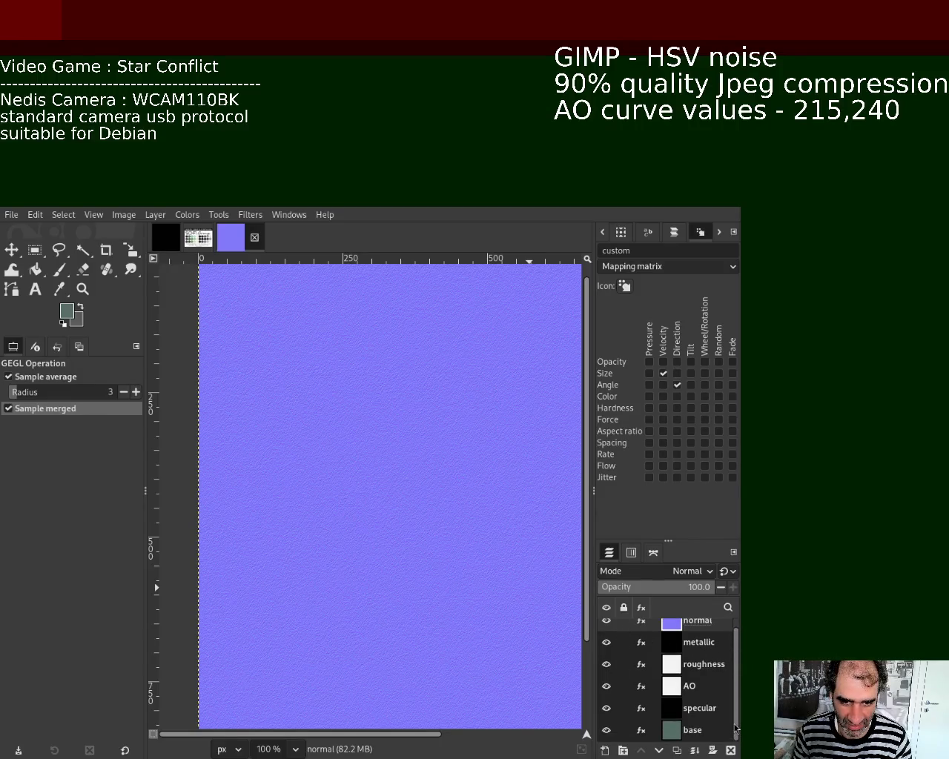
pyautogui.moveTo(736, 725); pyautogui.dragTo(739, 622)
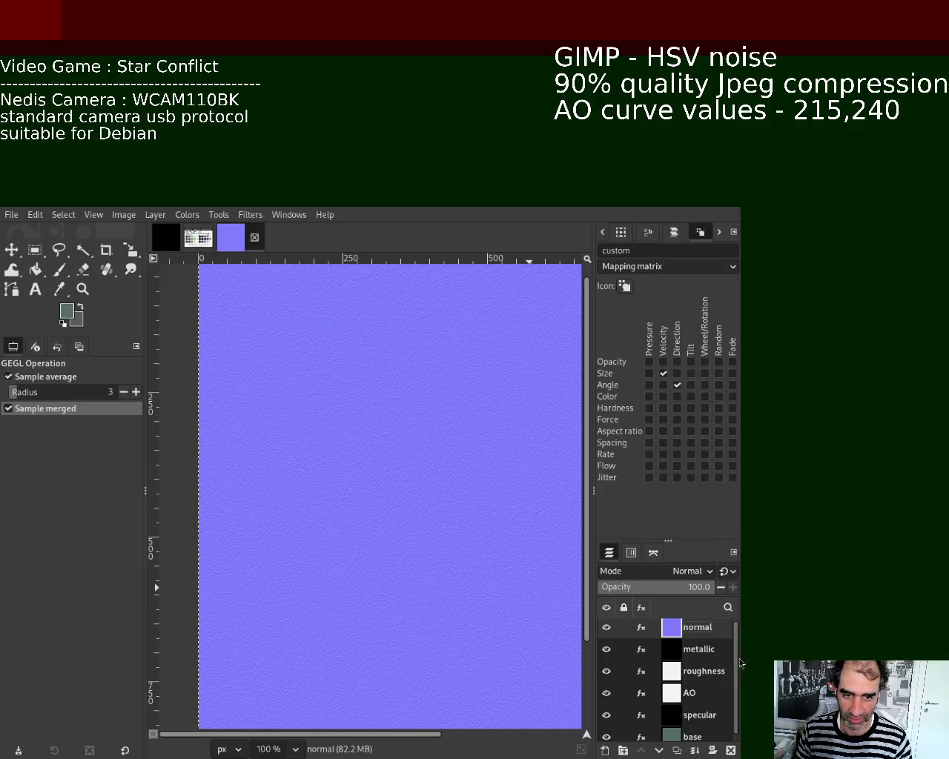
pyautogui.scroll(1, 738, 652)
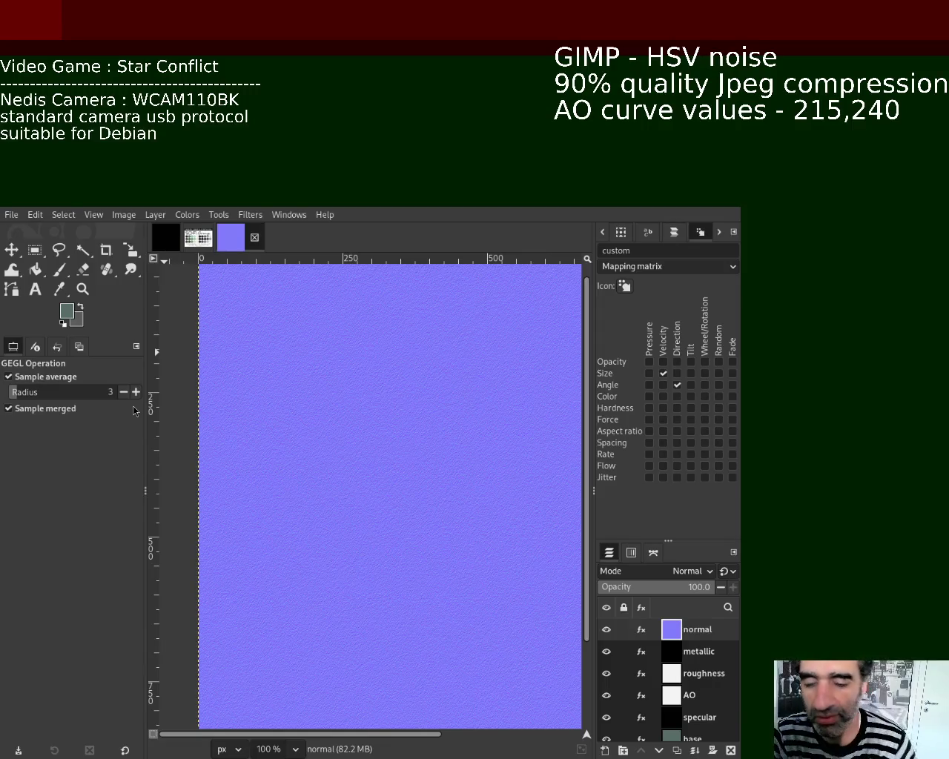
pyautogui.hotkey('ctrl', 'e')
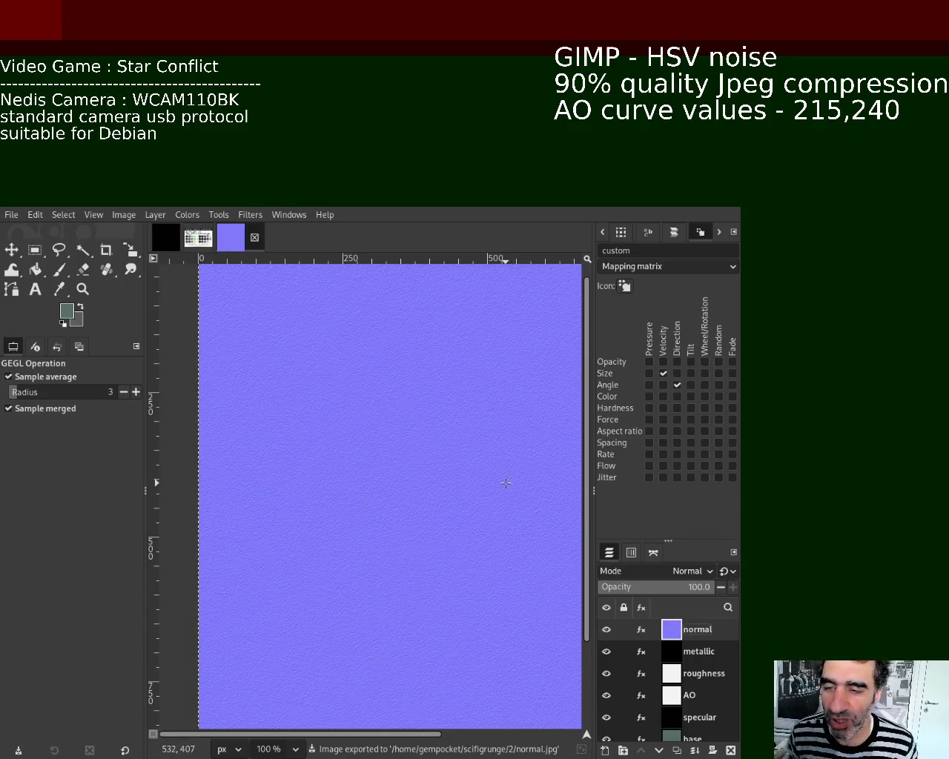
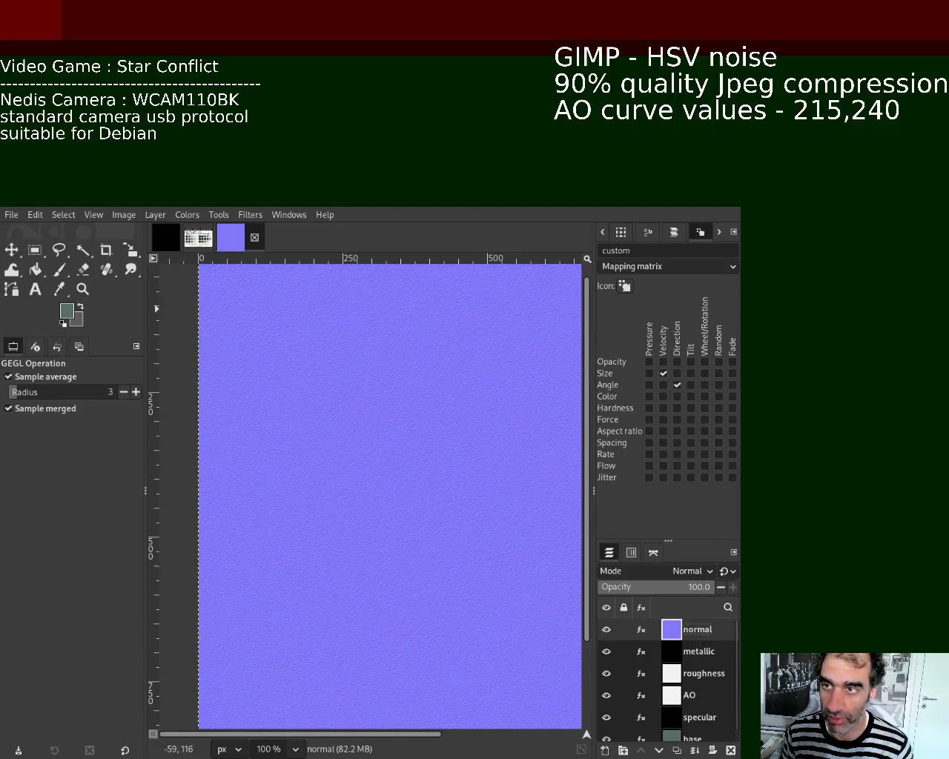
# Step: Save the layered texture XCF and hide the normal layer to reveal the black metallic layer
pyautogui.hotkey('ctrl', 'w')
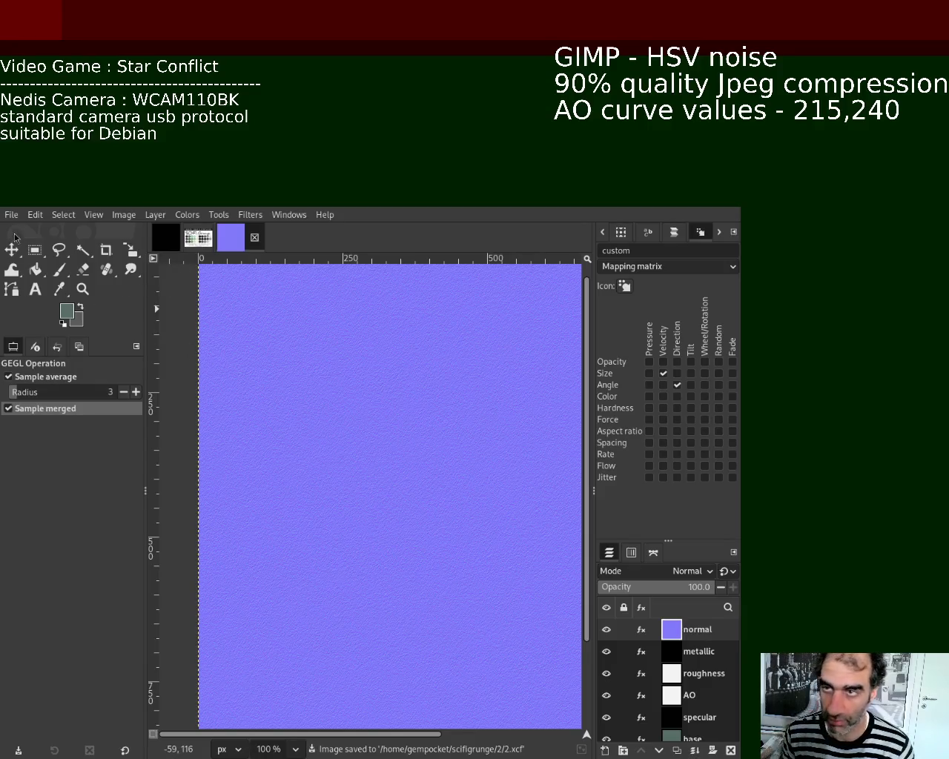
pyautogui.click(606, 629)
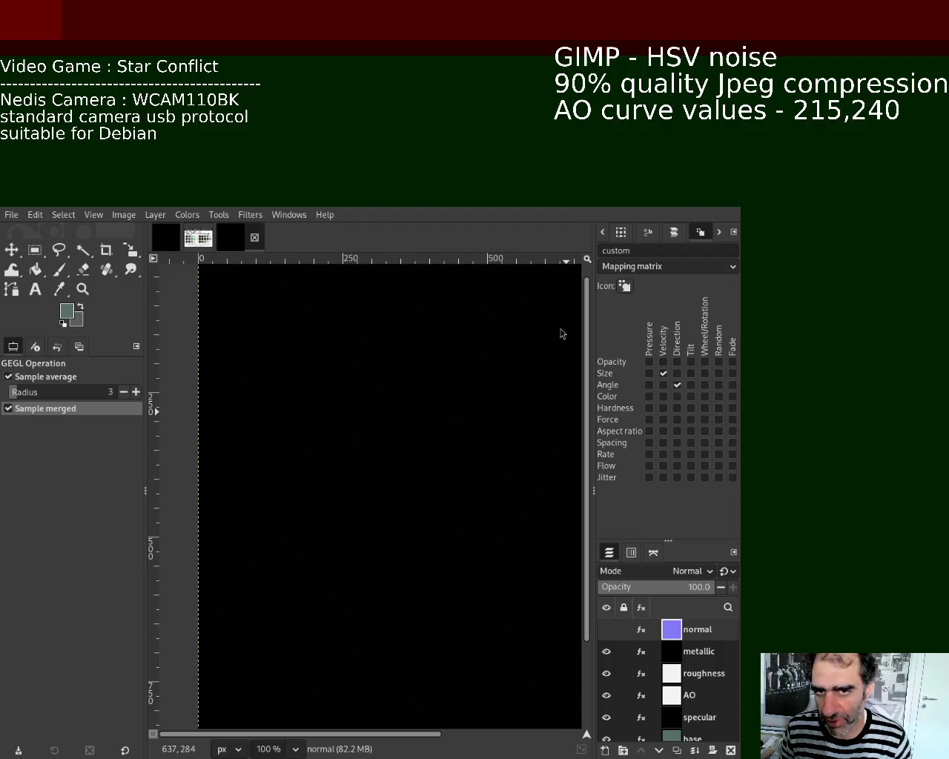
pyautogui.hotkey('ctrl', 'e')
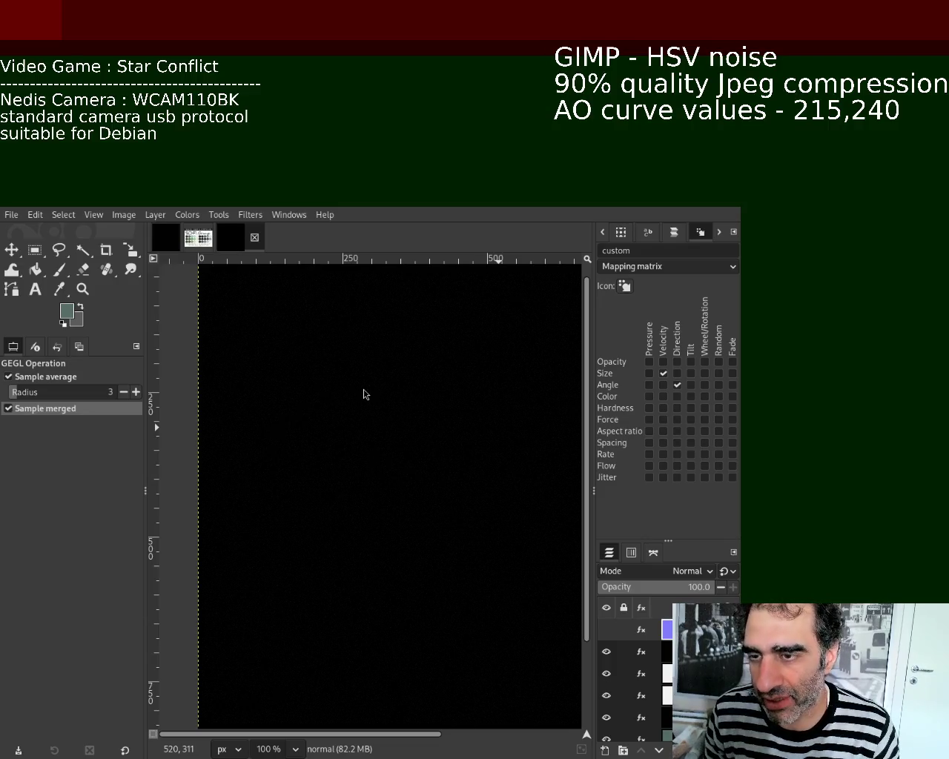
# Step: Hide the normal and metallic layers to show the grey noise roughness layer, and select roughness
pyautogui.click(607, 629)
pyautogui.click(606, 629)
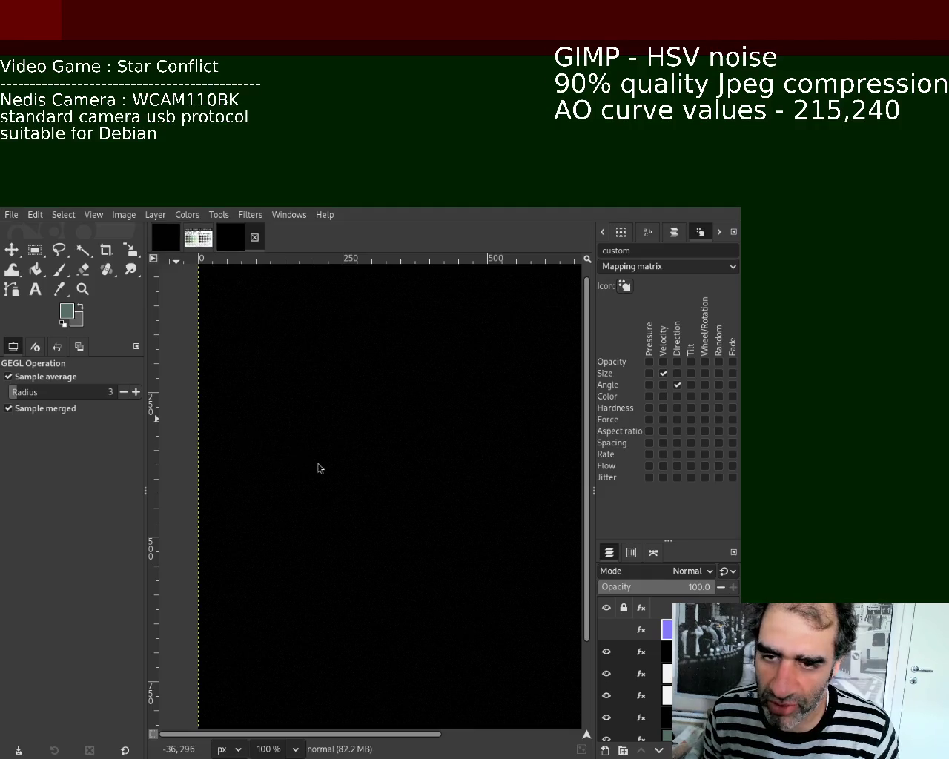
pyautogui.click(606, 652)
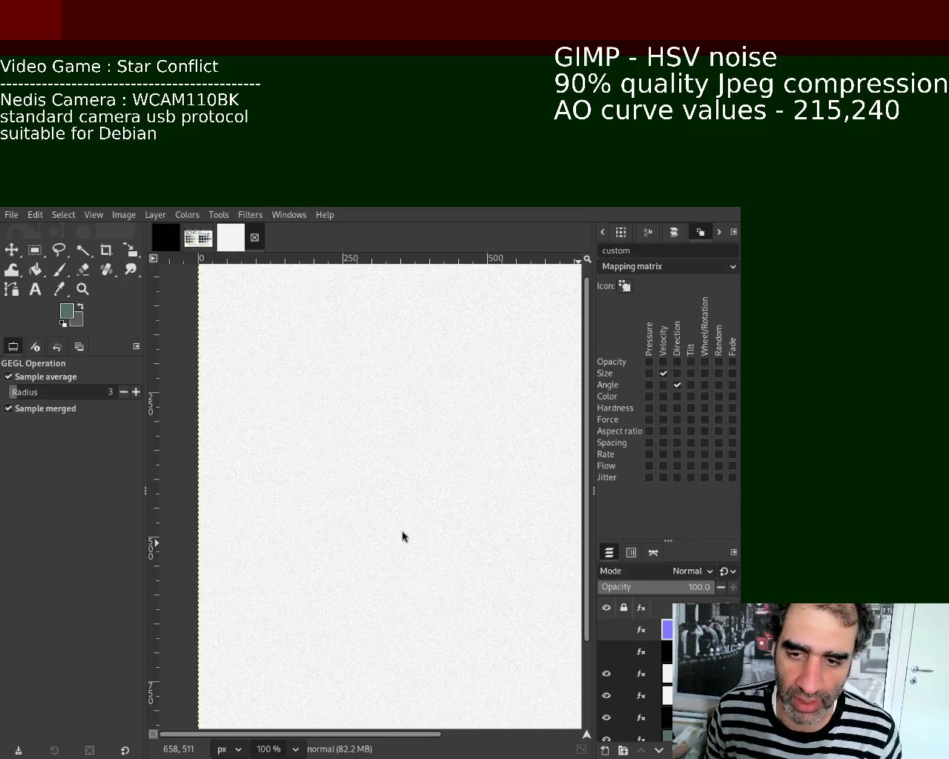
pyautogui.moveTo(637, 673)
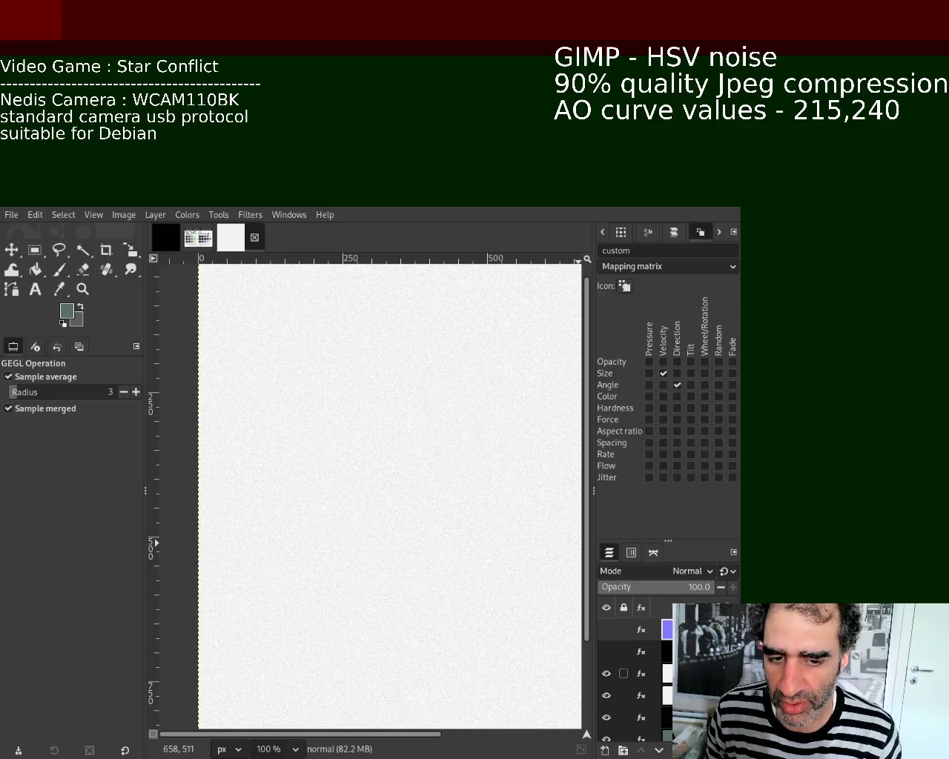
pyautogui.click(659, 676)
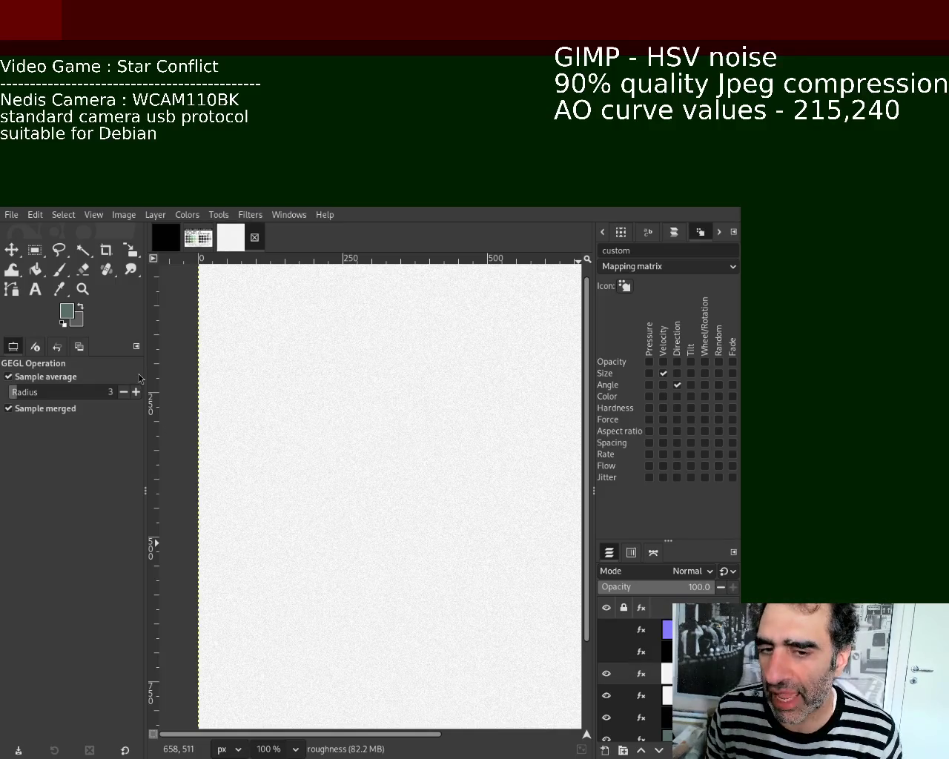